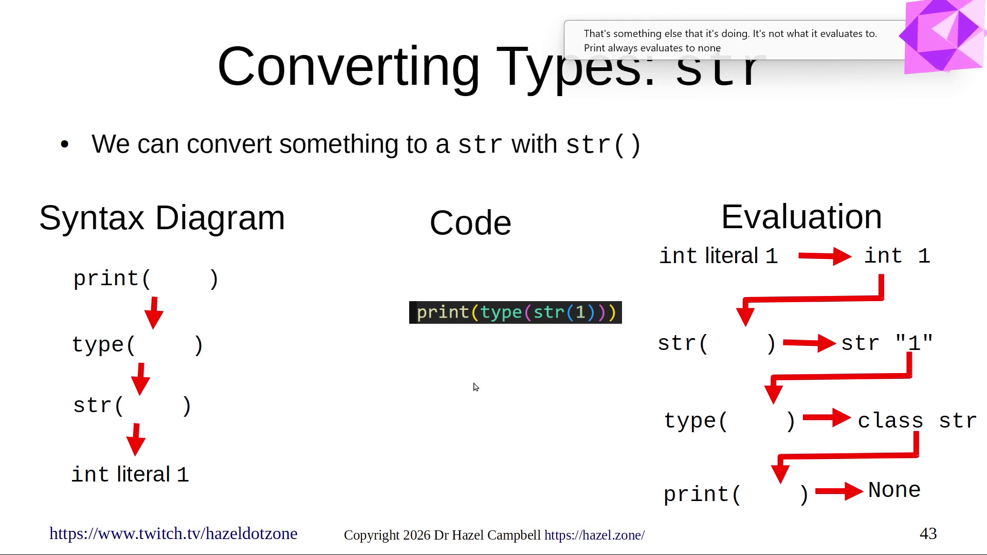
# Advance to slide 44 on concatenating a str()-converted value, with lesson003.py code and output.
pyautogui.press('Right')
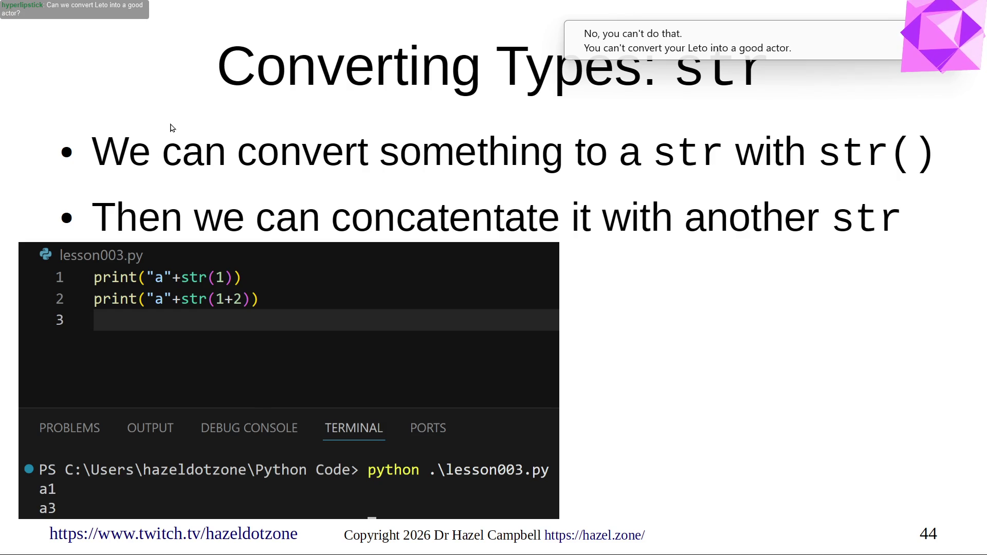
# Advance to the syntax and evaluation diagram for print("a"+str(1+2)) yielding "a3" and None.
pyautogui.press('Right')
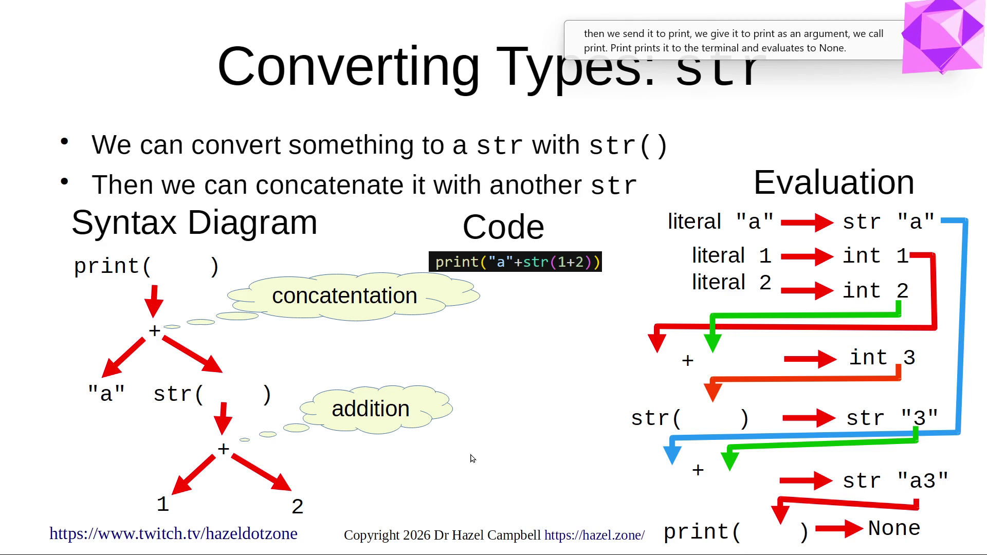
# Step forward, back to the evaluation diagram, then on to slide 46 comparing type("a"), type(str(1)) and str.
pyautogui.press('Right')
pyautogui.press('Left')
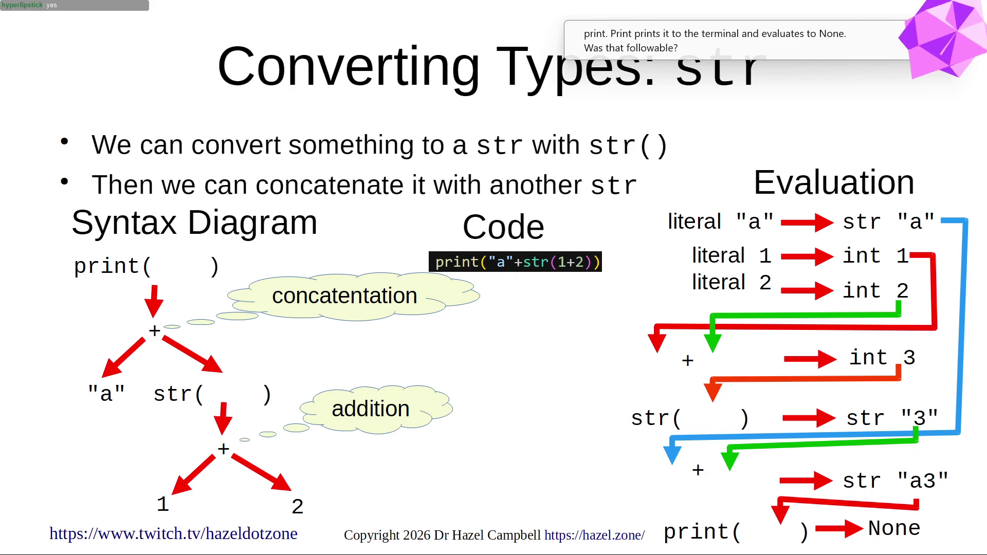
pyautogui.press('Right')
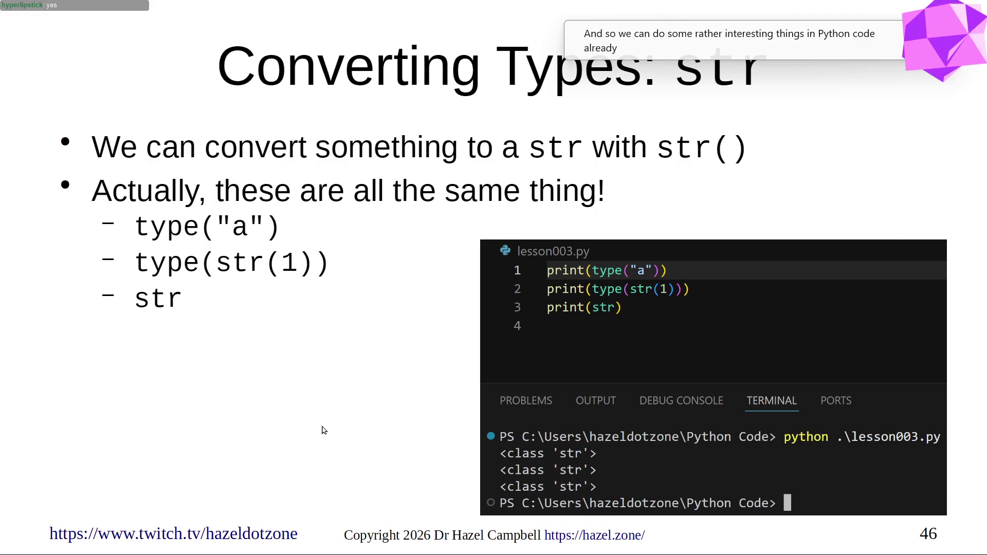
# Advance two slides, then switch from the slideshow to the VS Code window with lesson003.py.
pyautogui.press('Right')
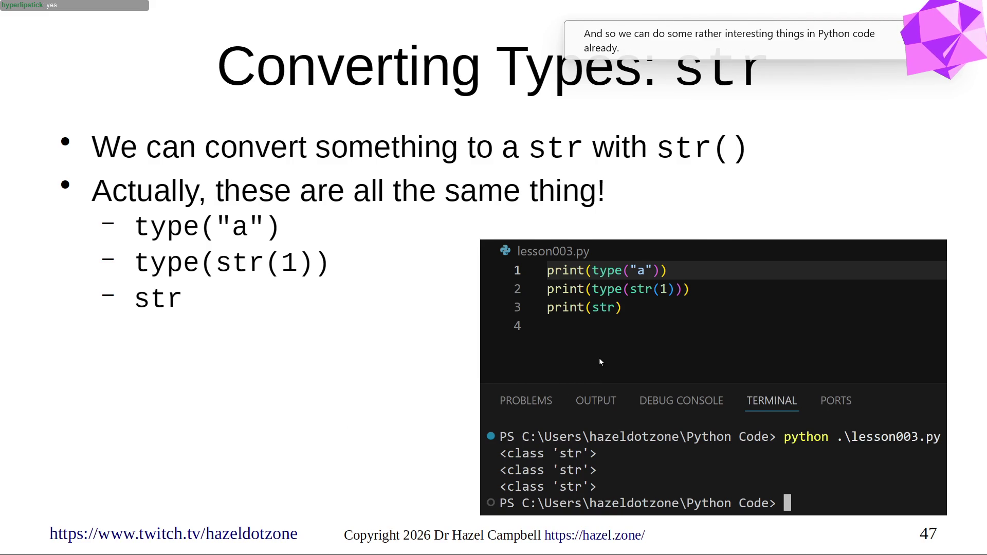
pyautogui.press('Right')
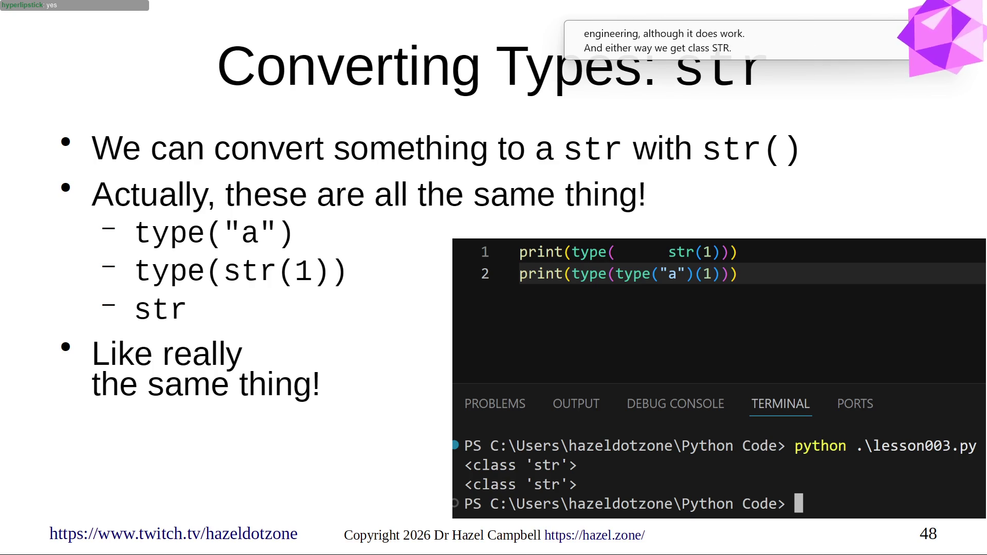
pyautogui.hotkey('alt', 'Tab')
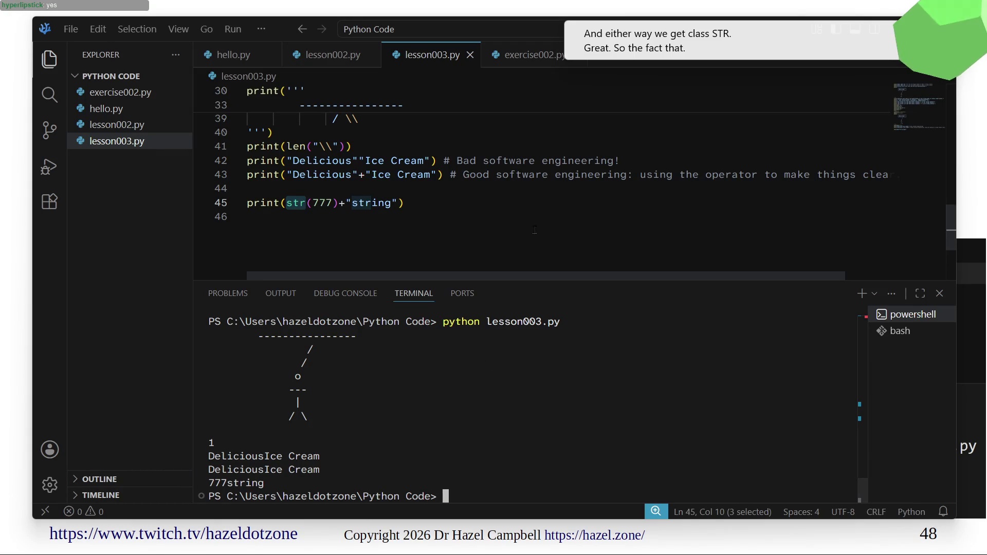
# Add print(str) and print(type("a")) after line 45 in lesson003.py and save.
pyautogui.click(551, 208)
pyautogui.press('Return')
pyautogui.press('Return')
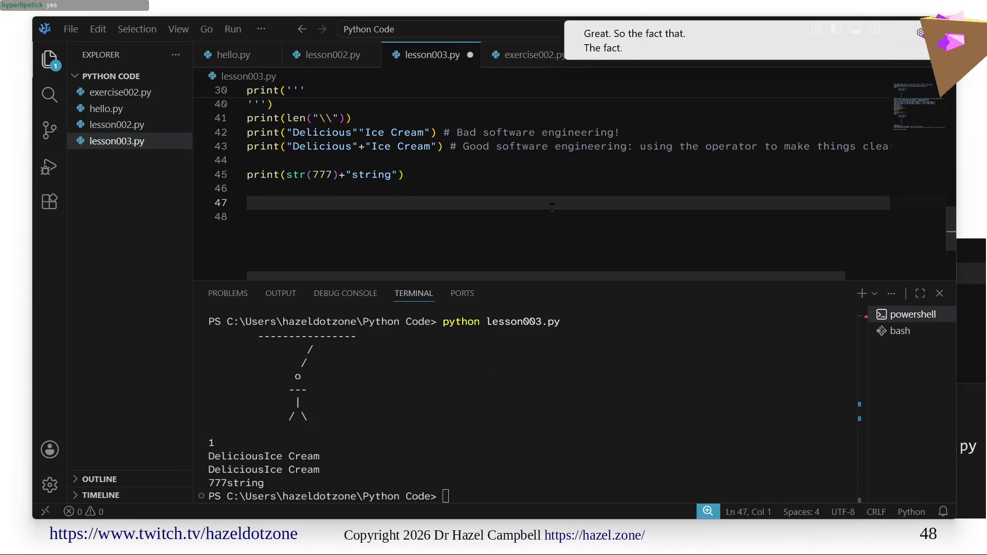
pyautogui.write('print(')
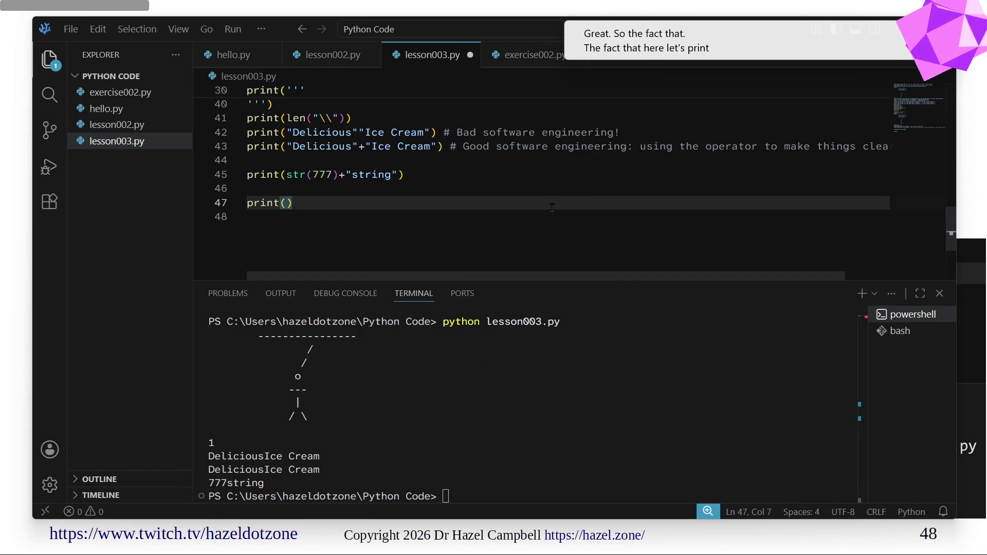
pyautogui.write('str')
pyautogui.press('End')
pyautogui.press('Return')
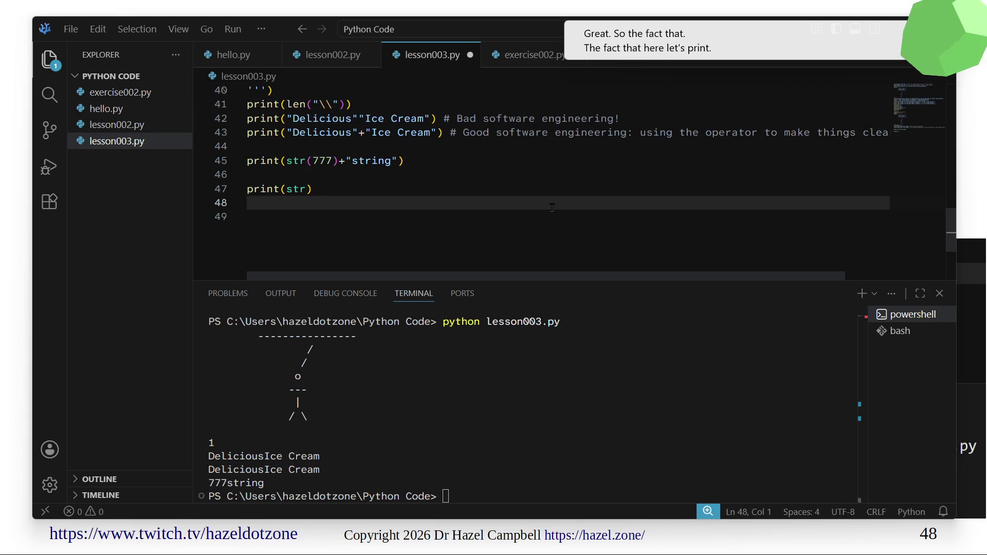
pyautogui.write('print(type')
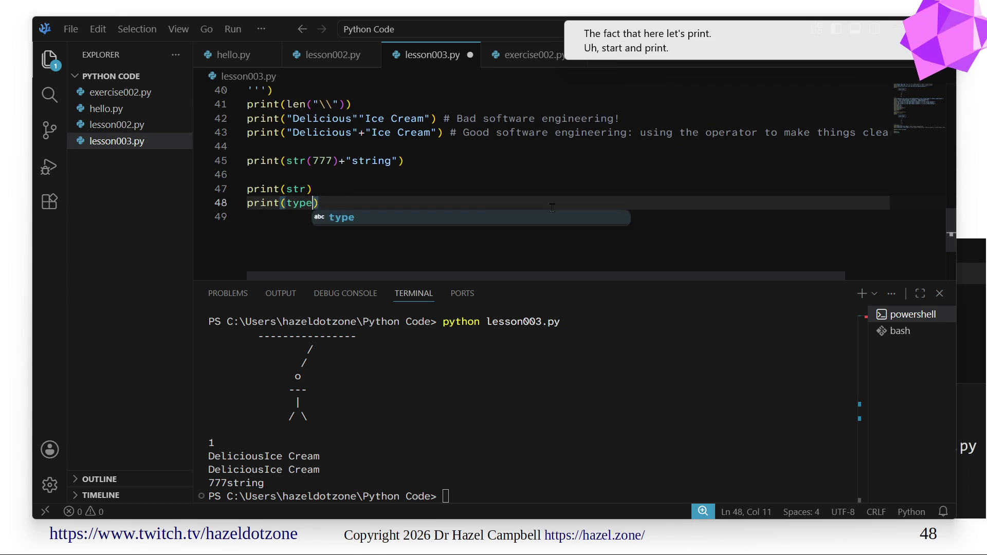
pyautogui.write('("a"')
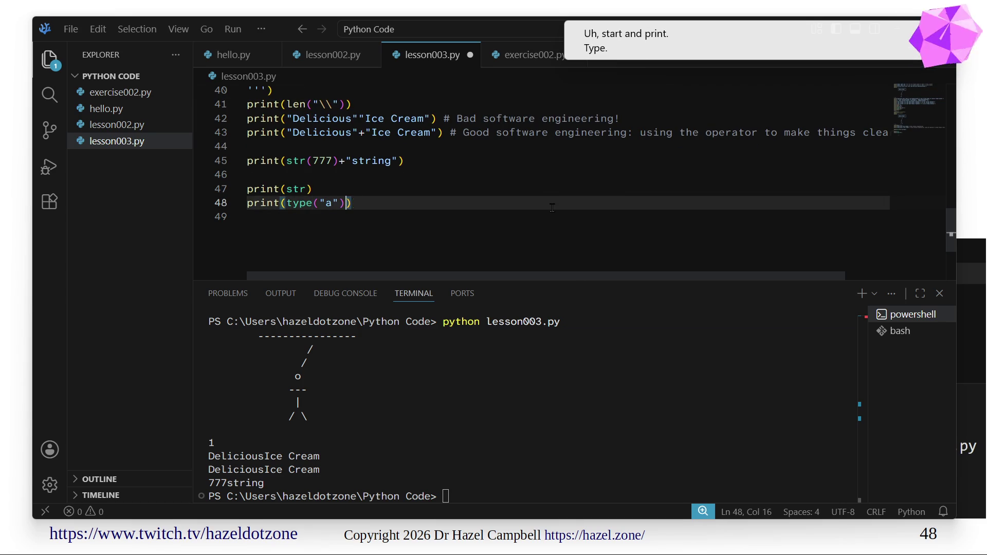
pyautogui.press('End')
pyautogui.press('Up')
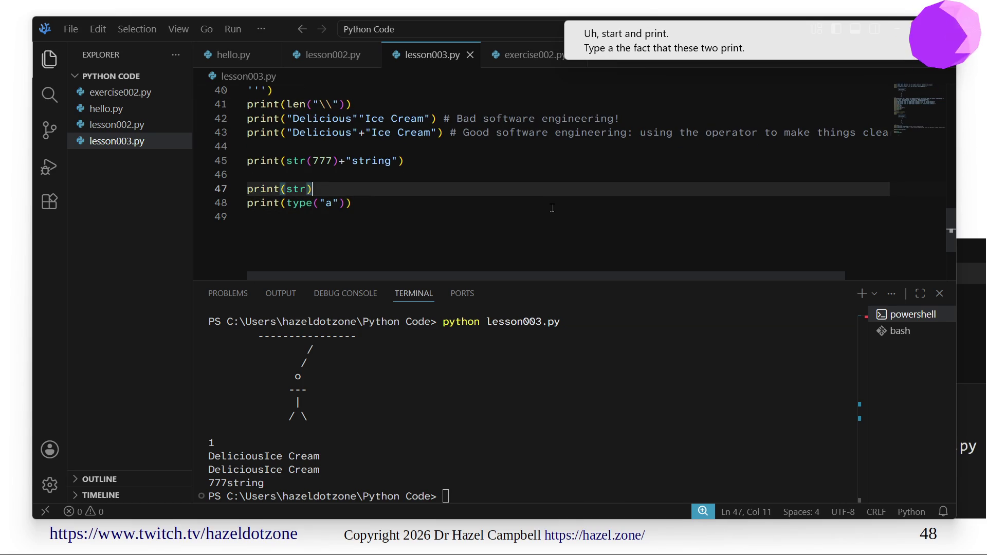
pyautogui.press('Down')
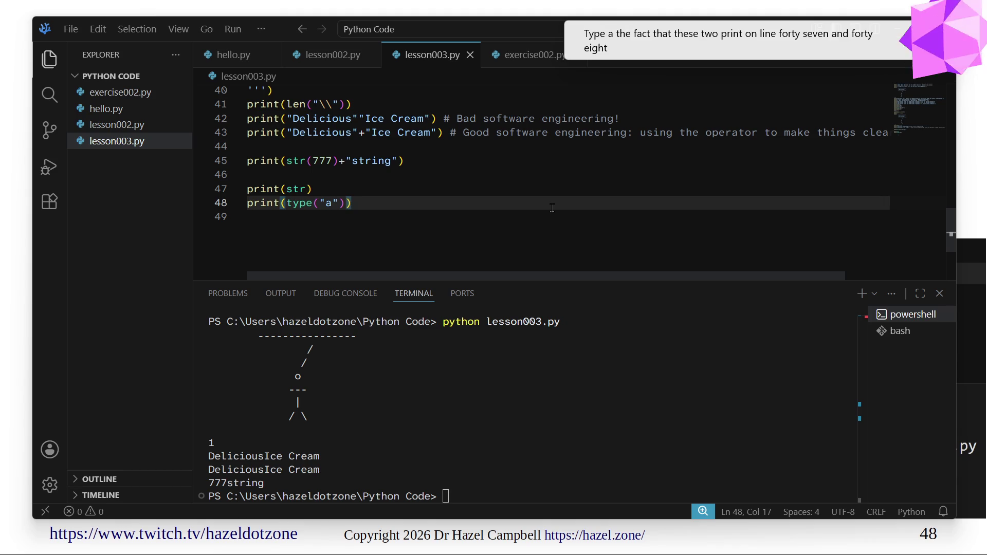
# Rerun lesson003.py in the terminal, printing two <class 'str'> lines.
pyautogui.click(493, 369)
pyautogui.press('Up')
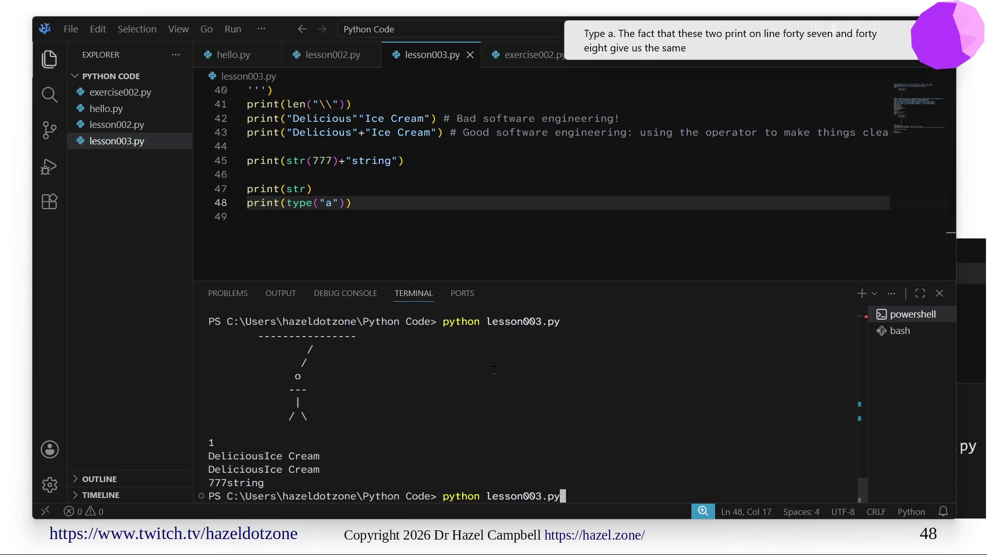
pyautogui.press('Return')
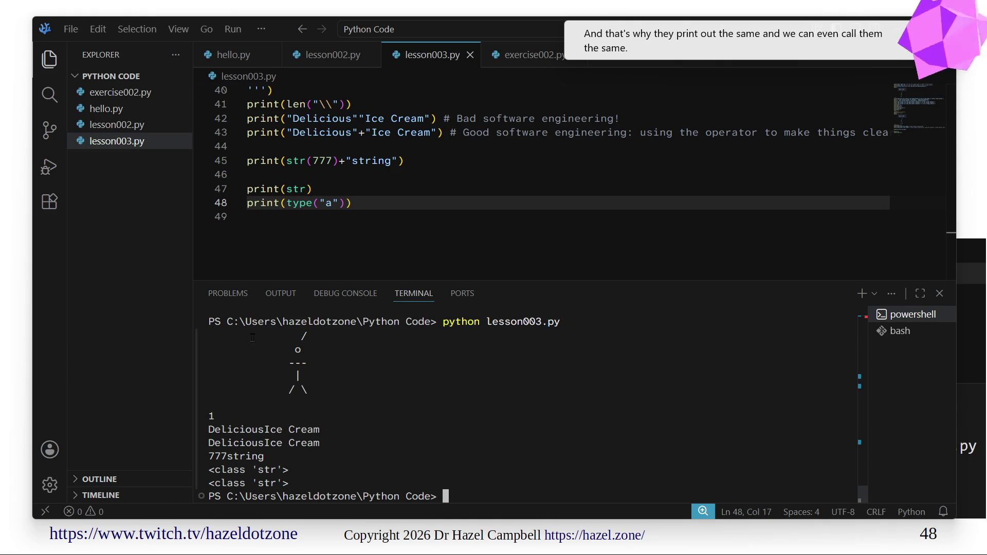
pyautogui.moveTo(130, 193)
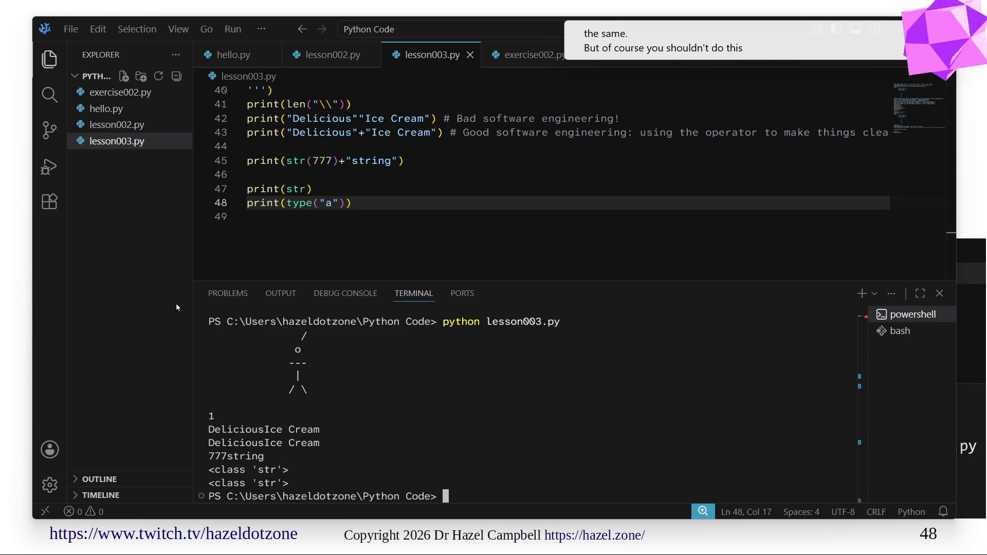
# Return to the slideshow at slide 49, the syntax diagram for print(type(type("a")(1))).
pyautogui.click(24, 357)
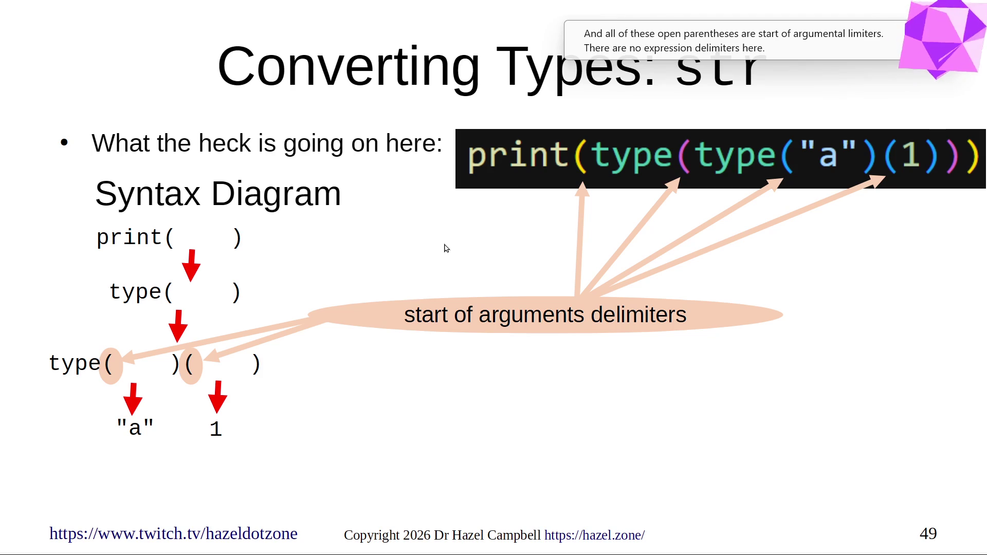
# Advance to slide 50, pairing the syntax diagram with its evaluation flow to None.
pyautogui.press('Right')
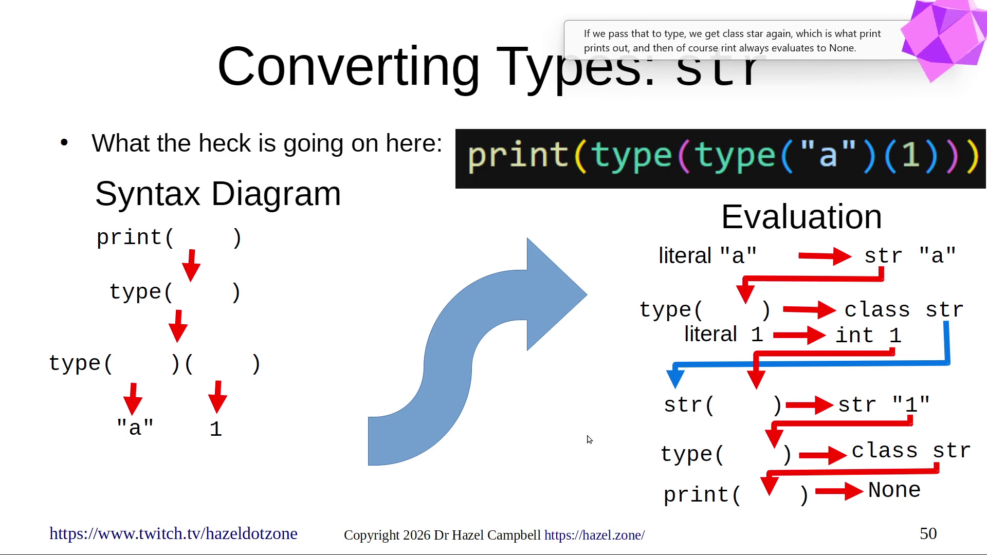
# Advance to slide 51, labelling where each function in the nested call comes from.
pyautogui.press('Right')
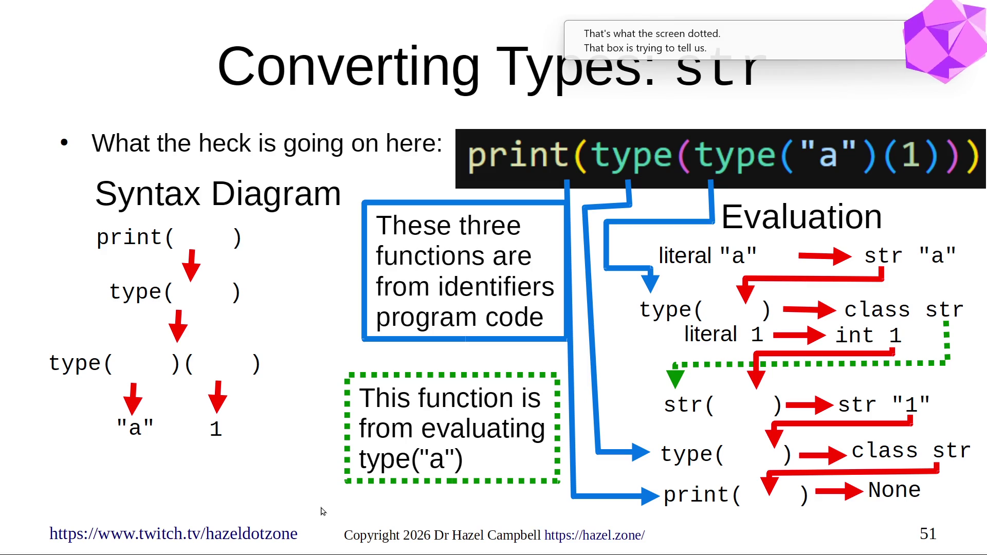
# Advance to slide 52, where str(print) yields "<built-in function print>" of length 25.
pyautogui.press('Right')
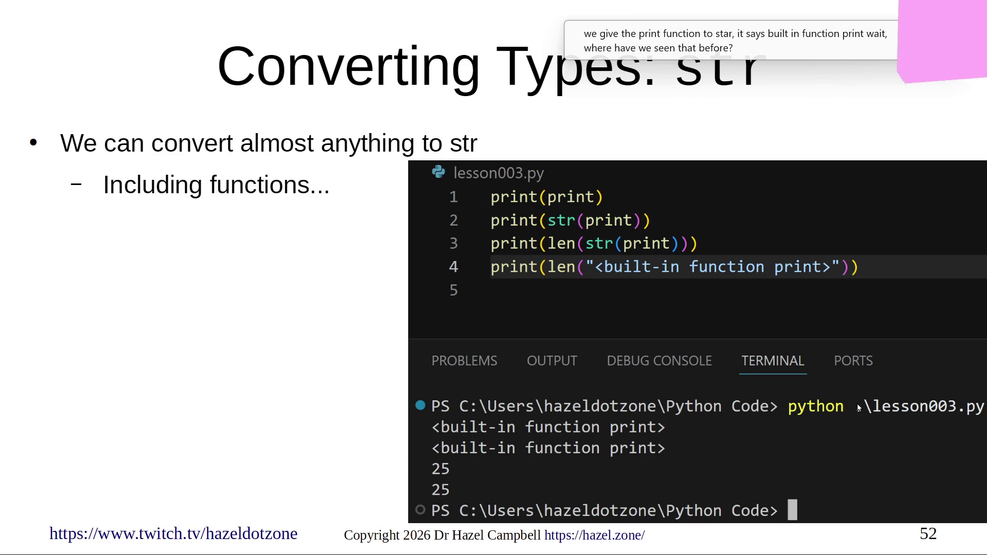
# Switch to VS Code and start an interactive Python 3.12.12 session in the terminal.
pyautogui.hotkey('alt', 'Tab')
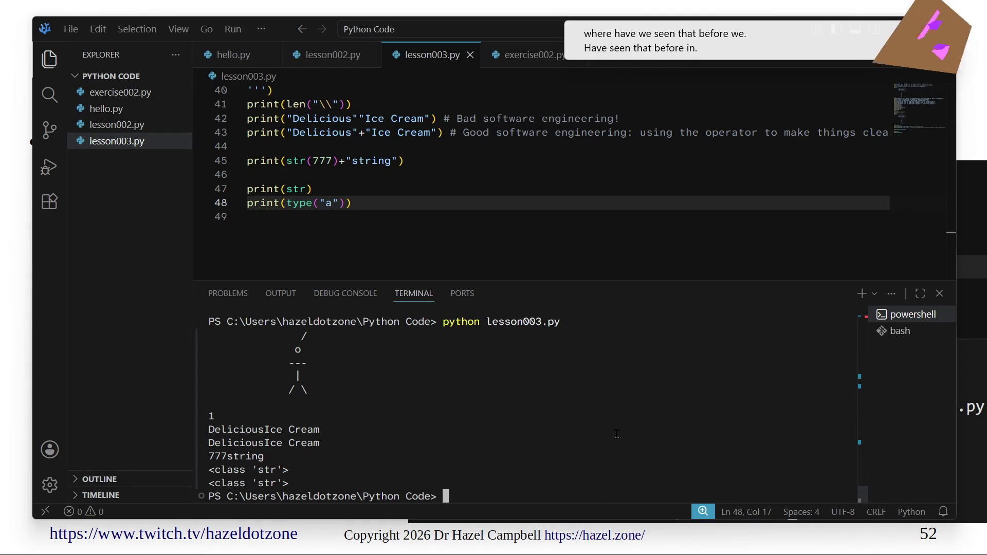
pyautogui.write('repl')
pyautogui.press('BackSpace')
pyautogui.press('BackSpace')
pyautogui.press('BackSpace')
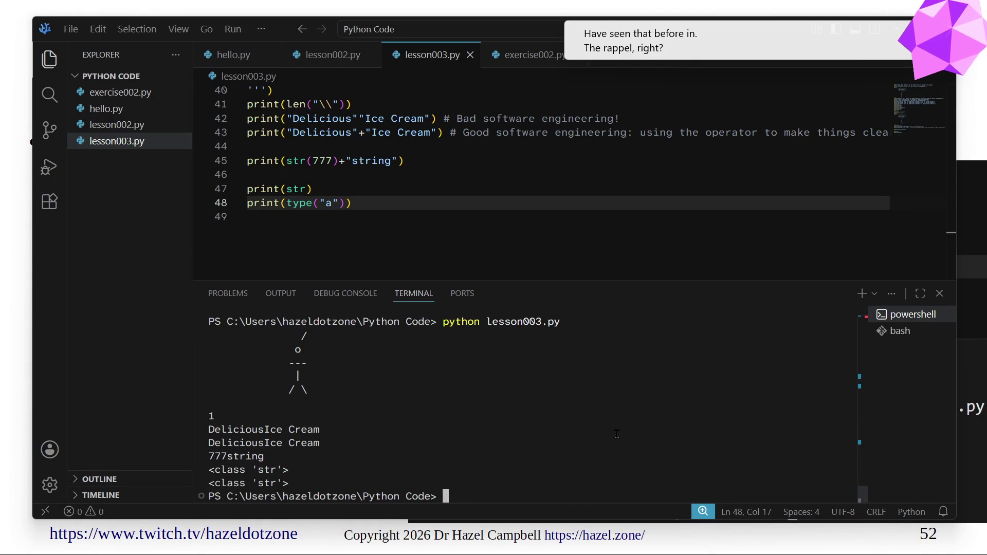
pyautogui.write('python')
pyautogui.press('Return')
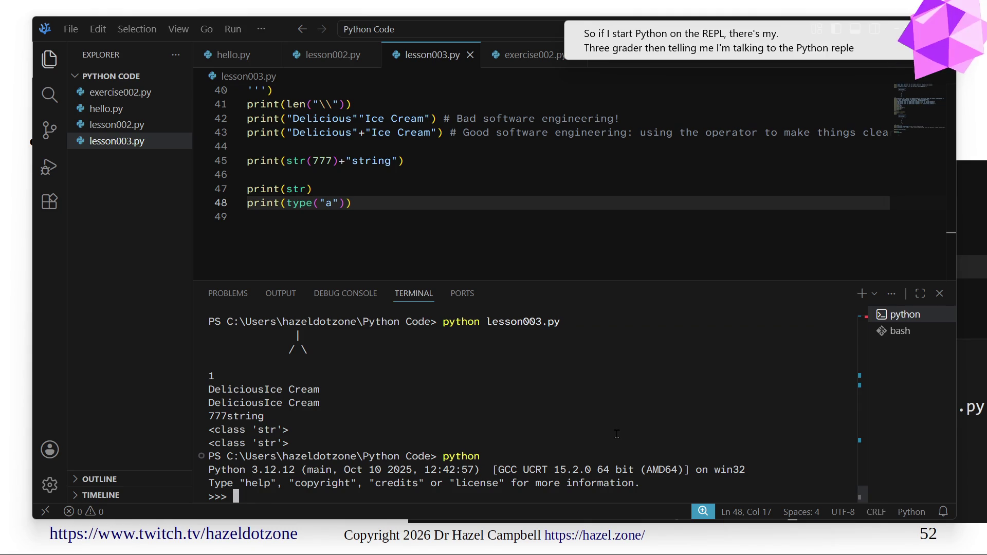
pyautogui.write('print')
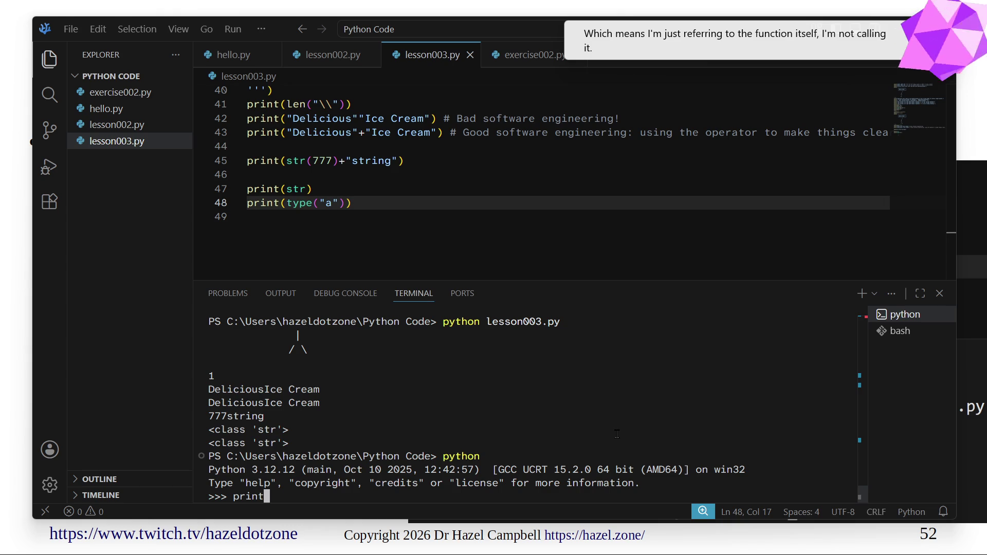
# Evaluate print uncalled in the interpreter, then fix quit() and leave Python.
pyautogui.press('Return')
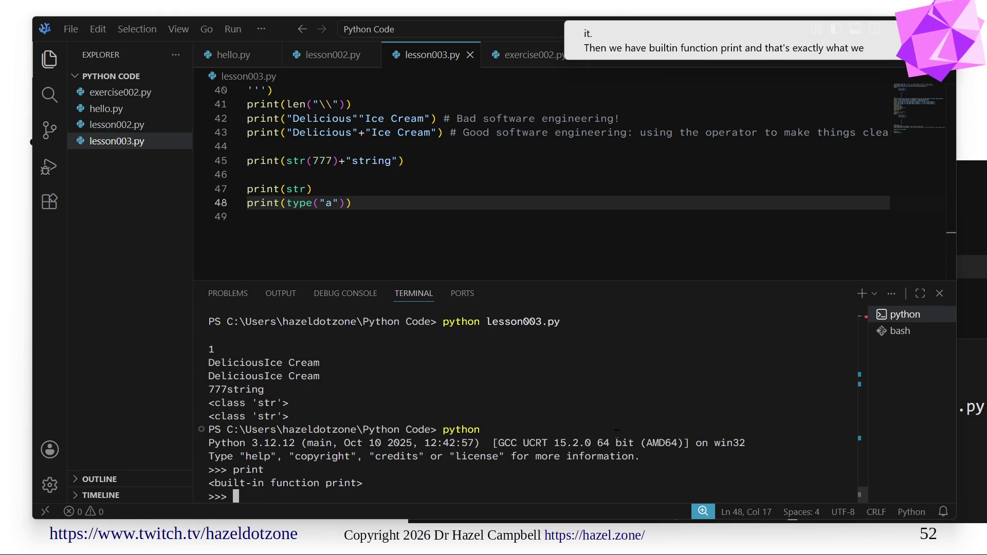
pyautogui.write('quit((')
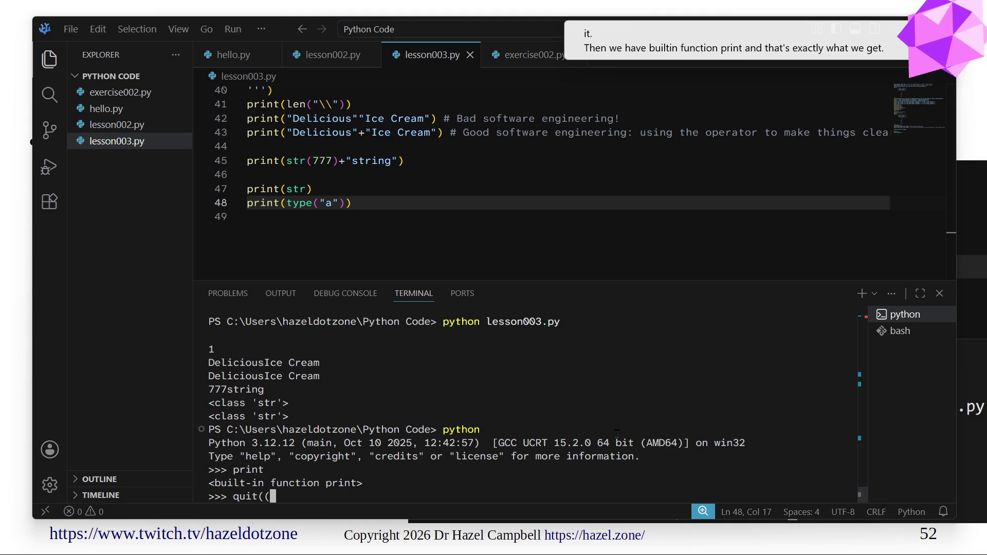
pyautogui.press('BackSpace')
pyautogui.write(')')
pyautogui.press('Return')
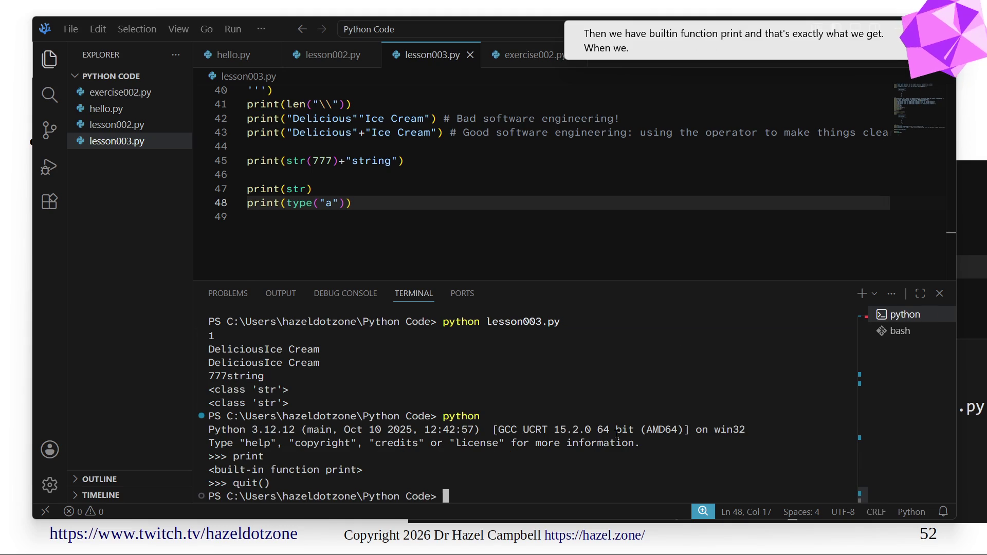
# Add print(str(print)) as line 49 of lesson003.py and save.
pyautogui.click(413, 203)
pyautogui.press('Return')
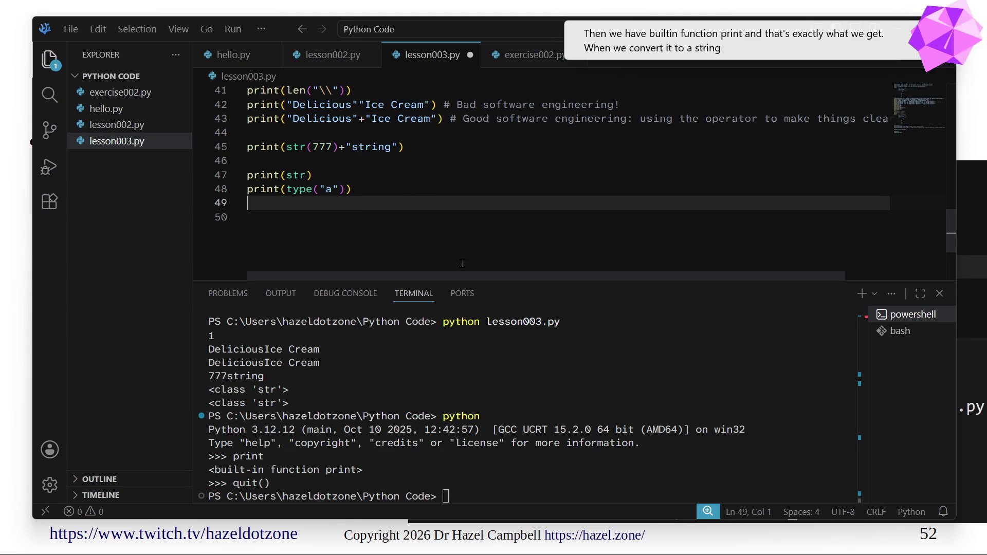
pyautogui.write('print(str(')
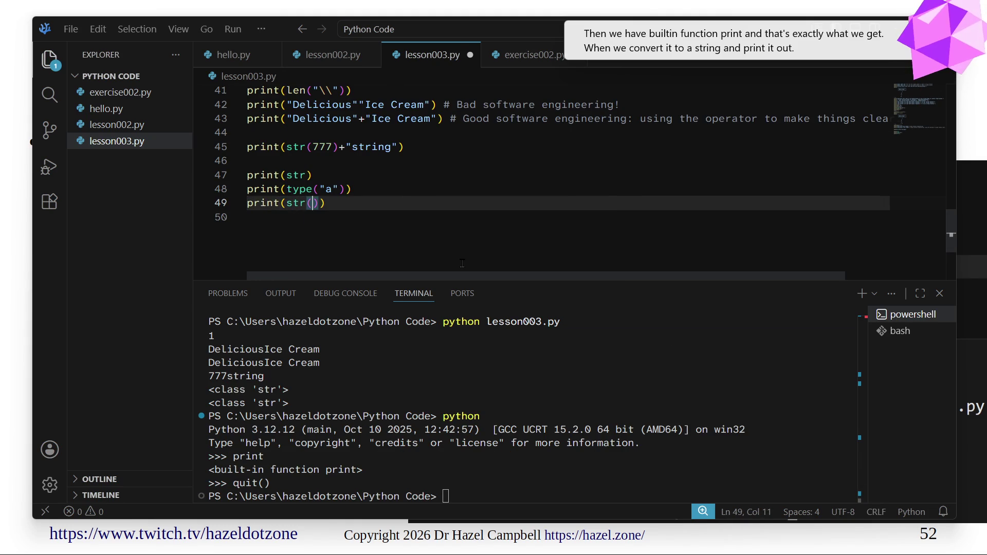
pyautogui.write('print')
pyautogui.hotkey('ctrl', 's')
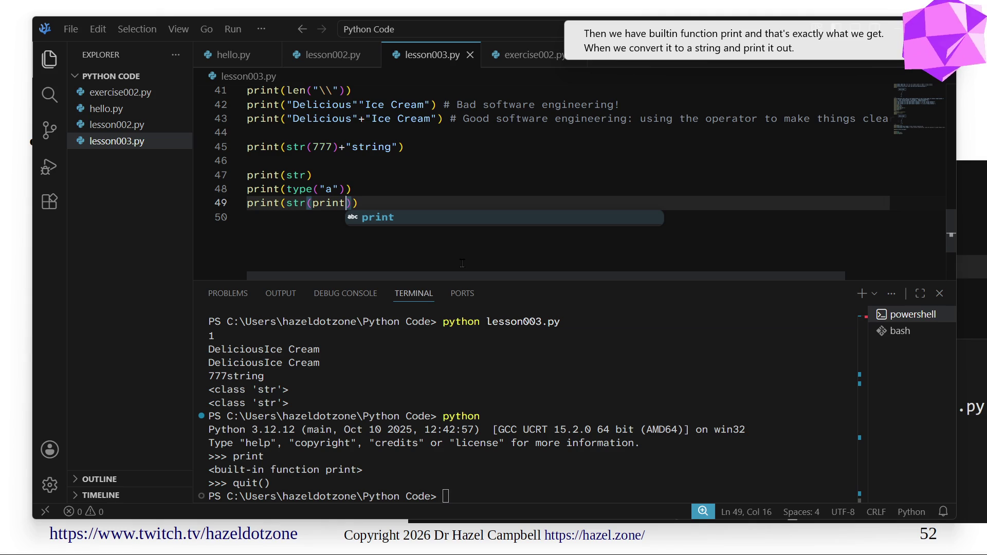
# Clear the terminal and run python lesson003.py, printing <built-in function print>.
pyautogui.click(559, 345)
pyautogui.write('c')
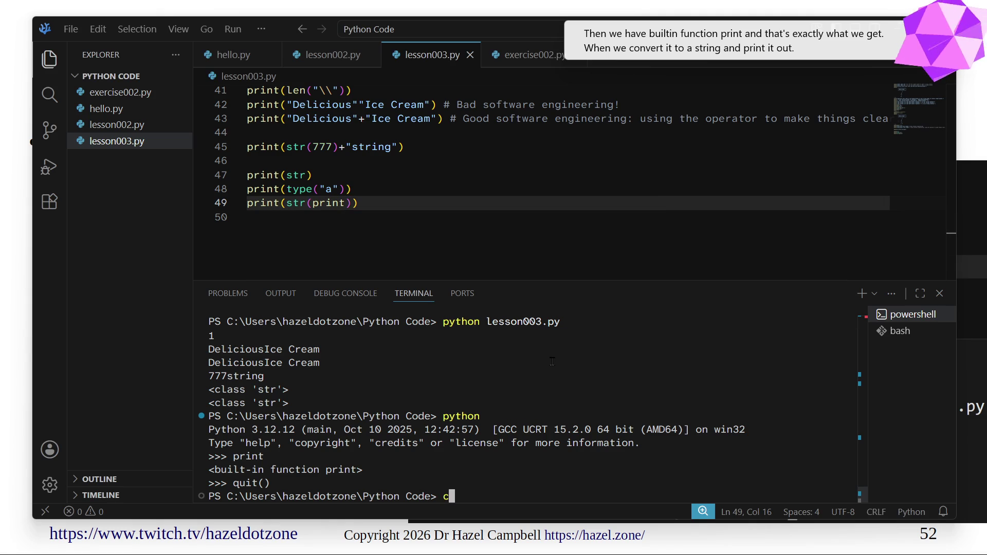
pyautogui.write('lear')
pyautogui.press('Return')
pyautogui.write('python')
pyautogui.press('Return')
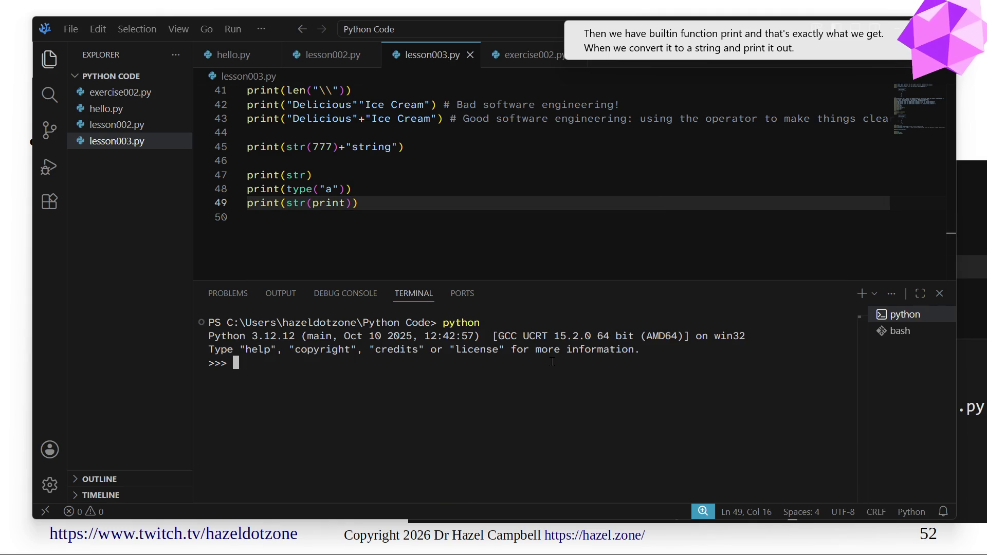
pyautogui.write('quit()')
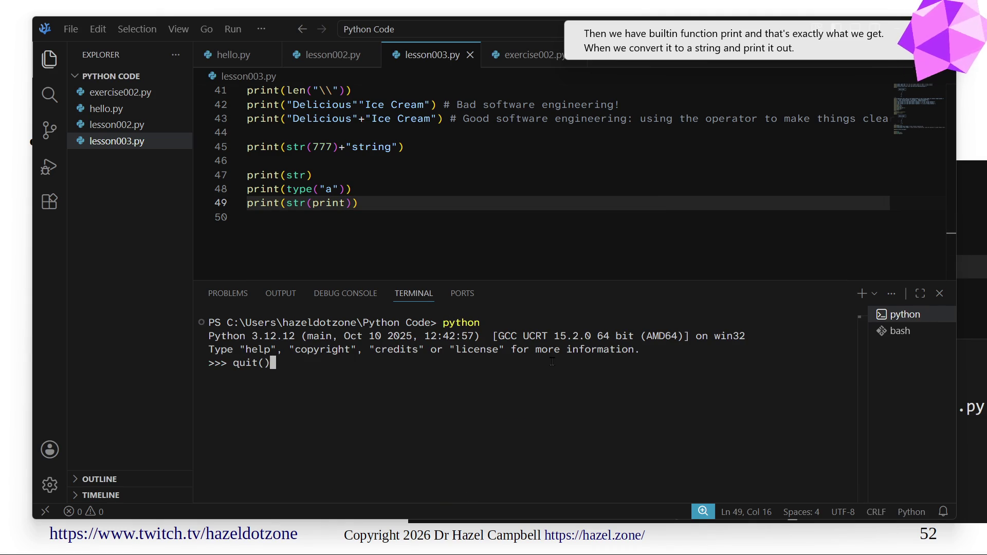
pyautogui.press('Return')
pyautogui.write('clear')
pyautogui.press('Return')
pyautogui.write('python lesson003.py')
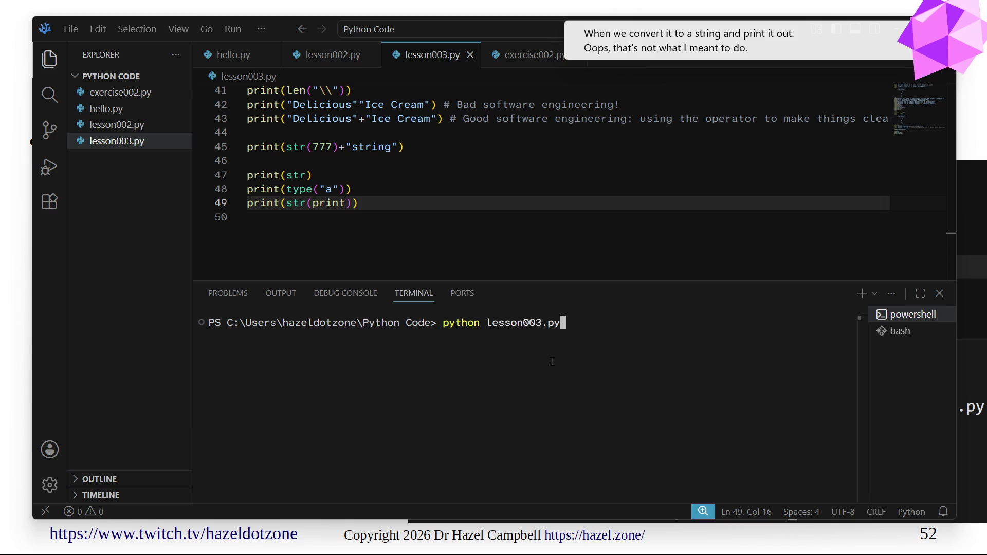
pyautogui.press('Return')
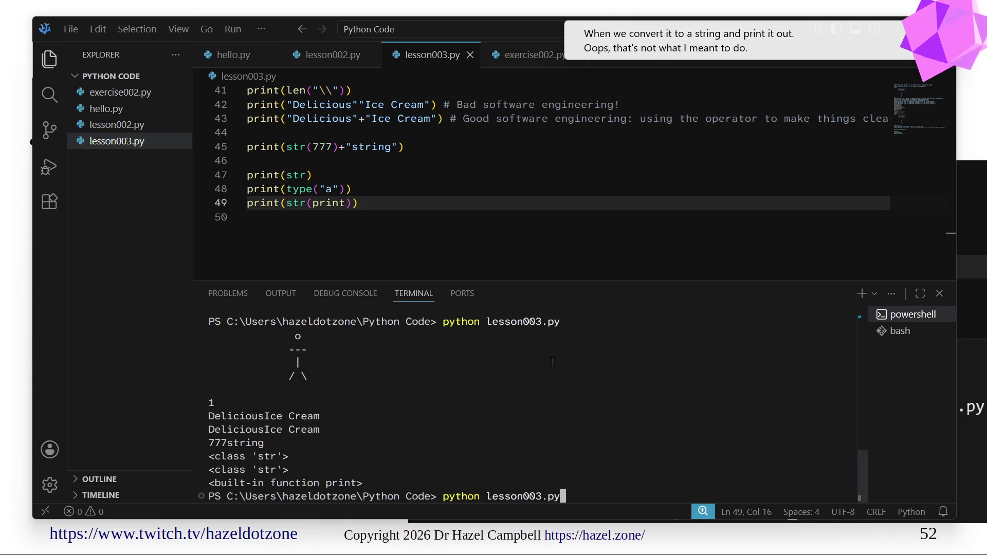
# Return to the slideshow and advance to slide 53 on str(int).
pyautogui.hotkey('alt', 'Tab')
pyautogui.press('Right')
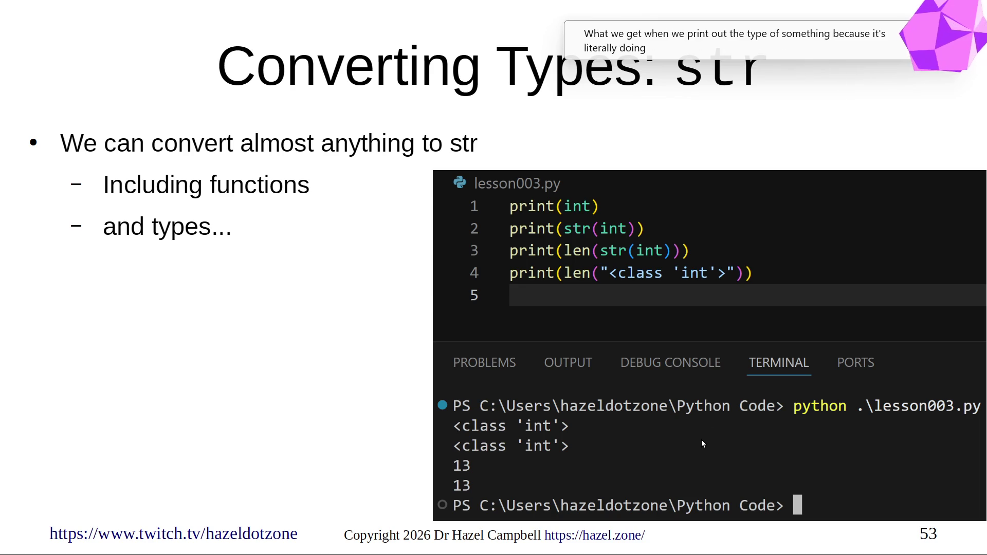
# Advance to slide 54, explaining print() calls str() on anything.
pyautogui.click(285, 413)
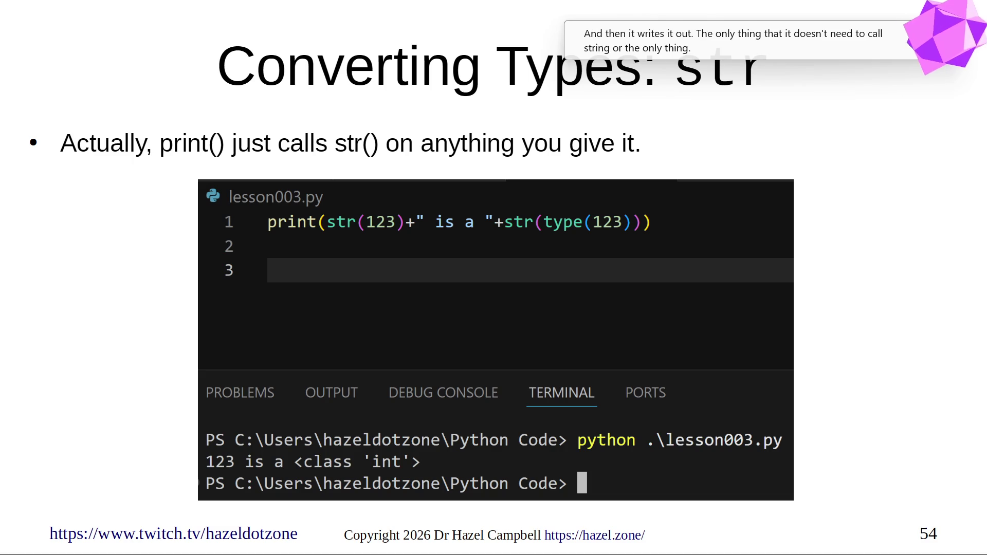
# Advance to slide 55, where int("123")+int("500") prints 623.
pyautogui.click(395, 257)
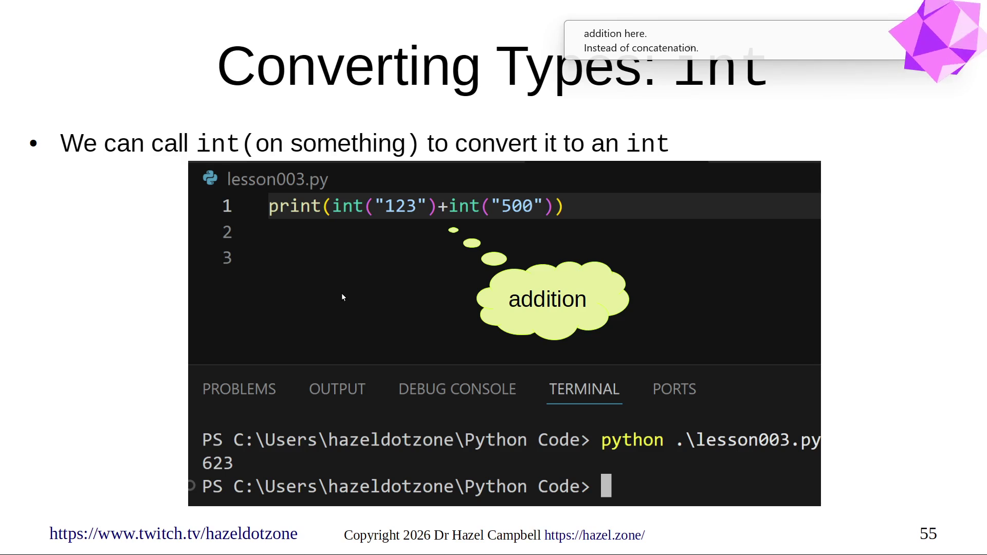
# Advance through slide 56 to slide 57, where int("") raises a ValueError.
pyautogui.press('Right')
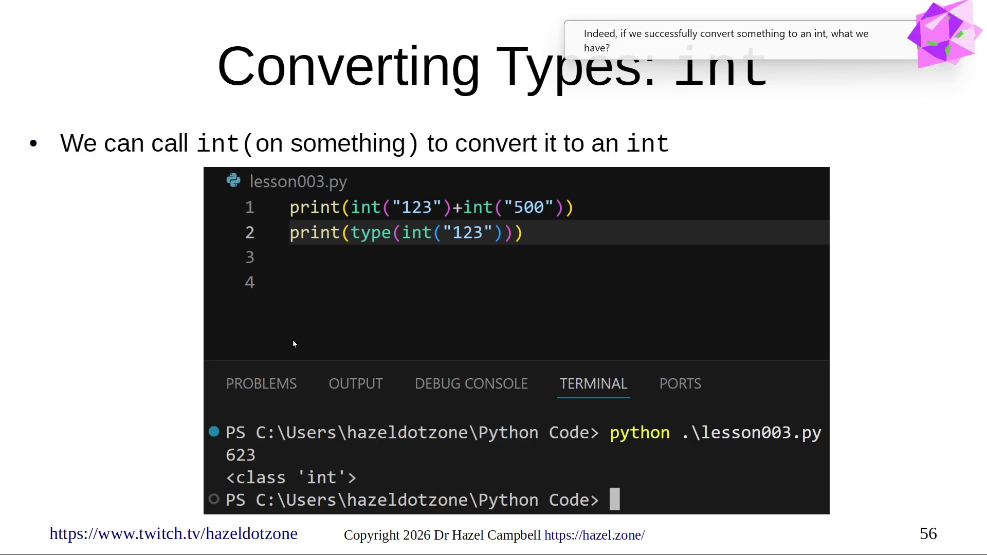
pyautogui.press('Right')
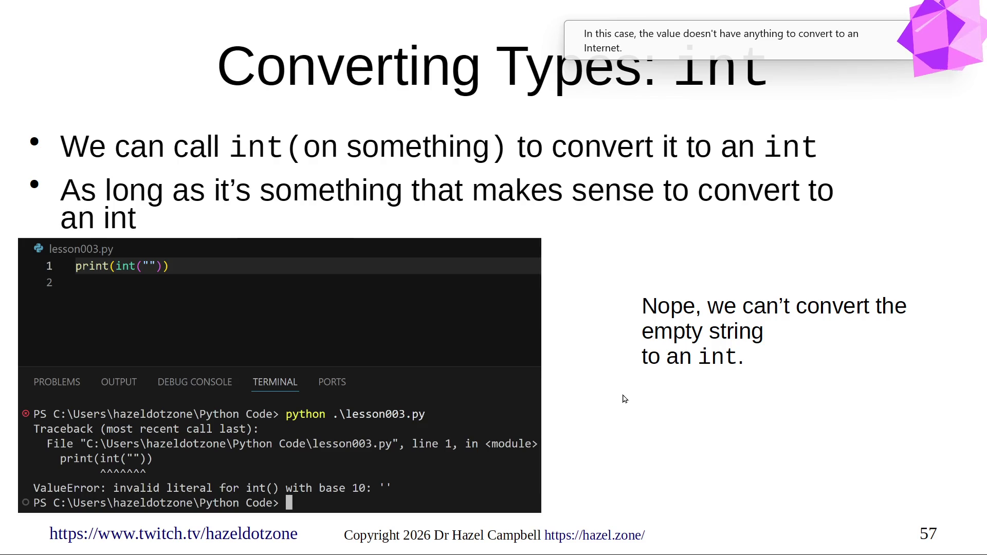
# Advance through slides 58 and 59 to slide 60, where int("-10") prints -10.
pyautogui.press('Right')
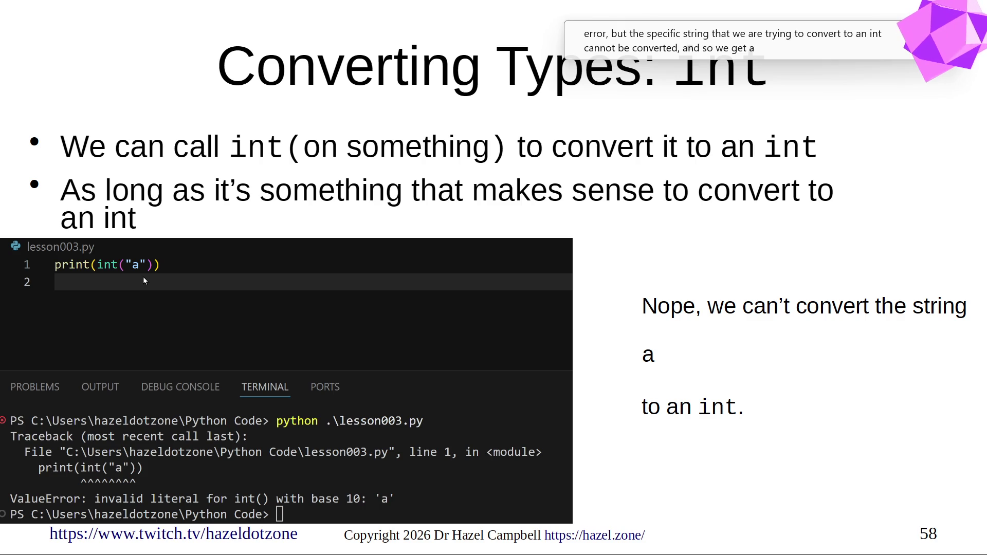
pyautogui.press('Right')
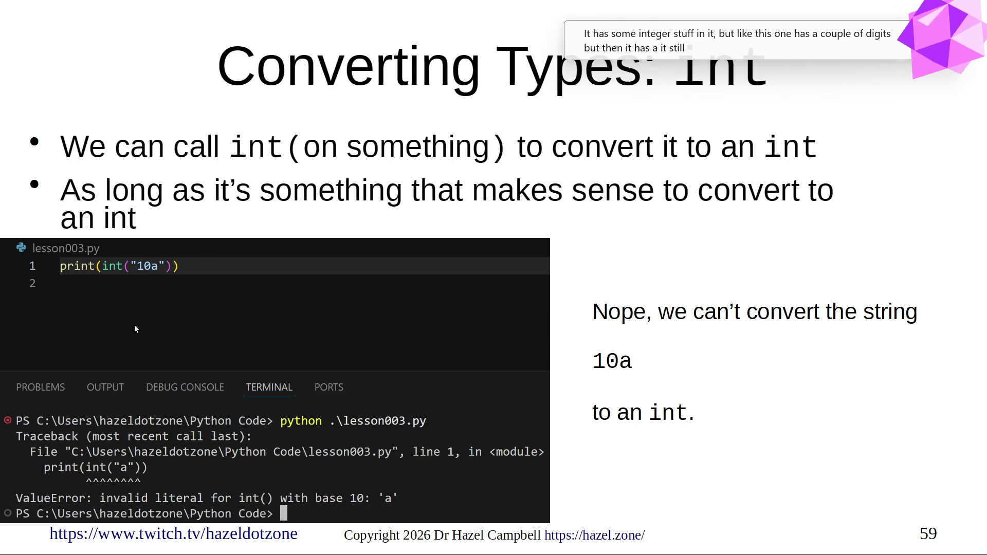
pyautogui.press('Right')
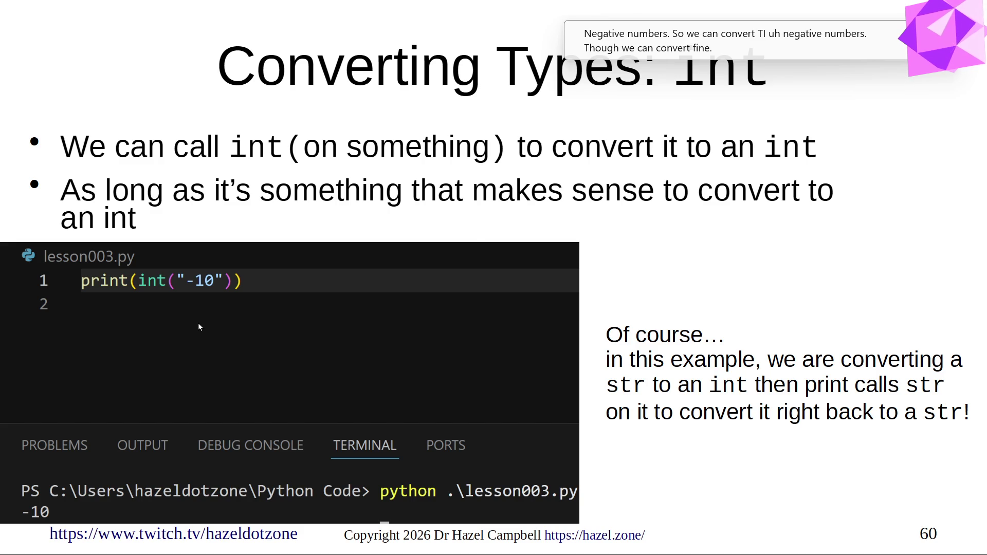
# Advance to slide 61, Reading Input: input().
pyautogui.press('Right')
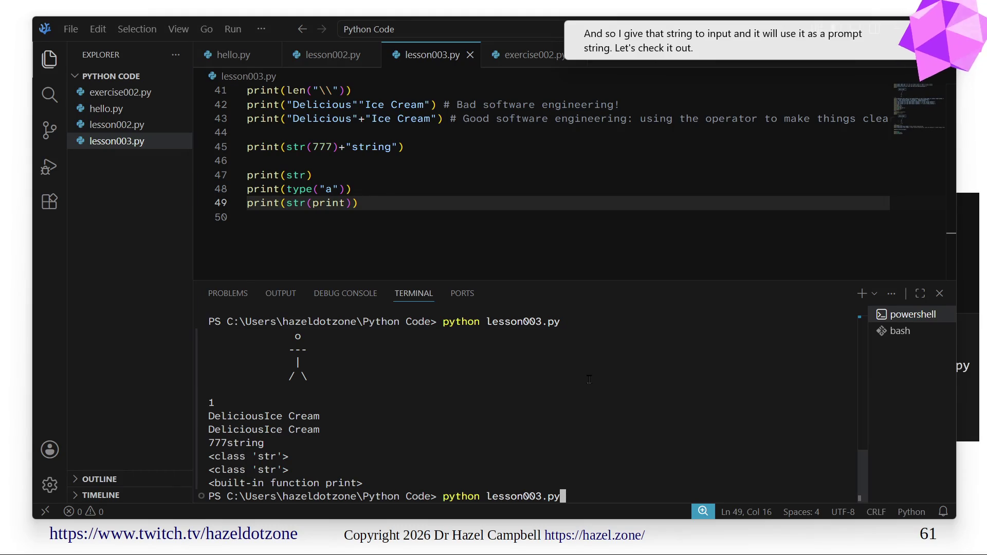
# Add input("What's your name? ") as line 50 of lesson003.py and save.
pyautogui.click(504, 203)
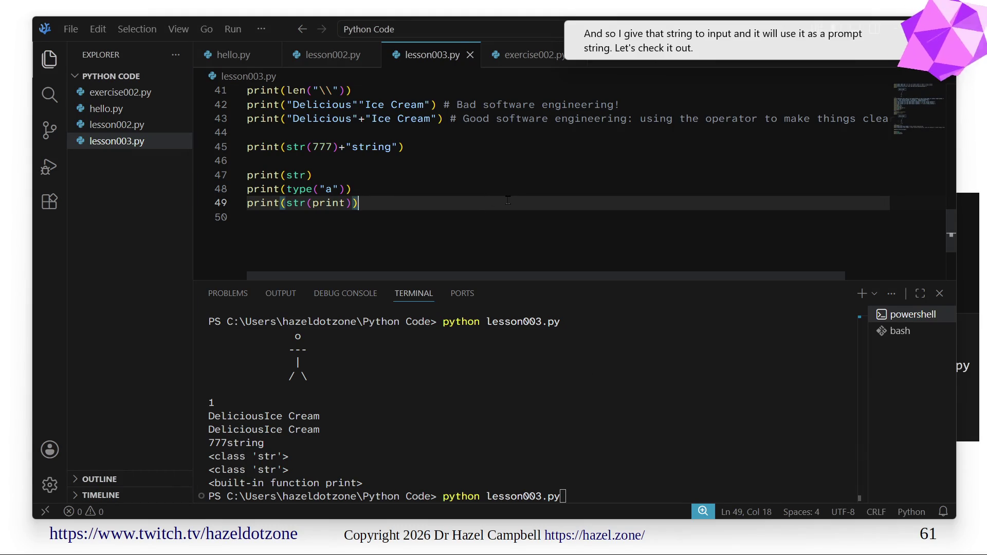
pyautogui.press('Return')
pyautogui.write('print("')
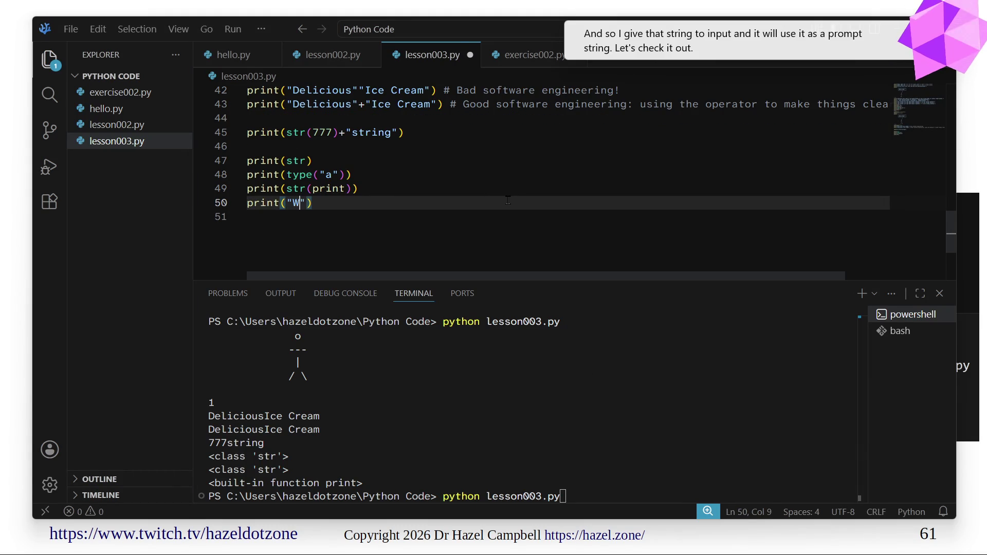
pyautogui.hotkey('shift', 'Home')
pyautogui.write('i')
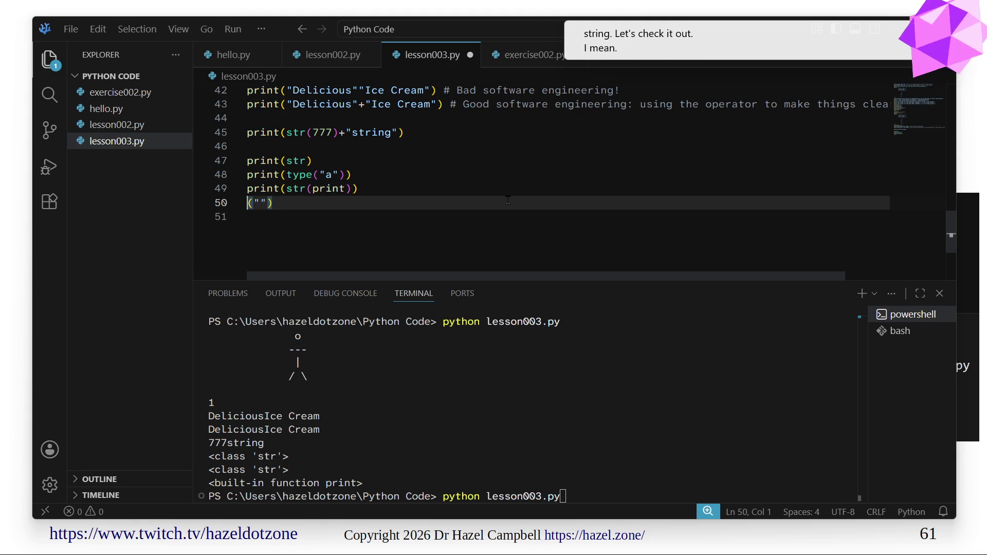
pyautogui.write('nptu')
pyautogui.press('BackSpace')
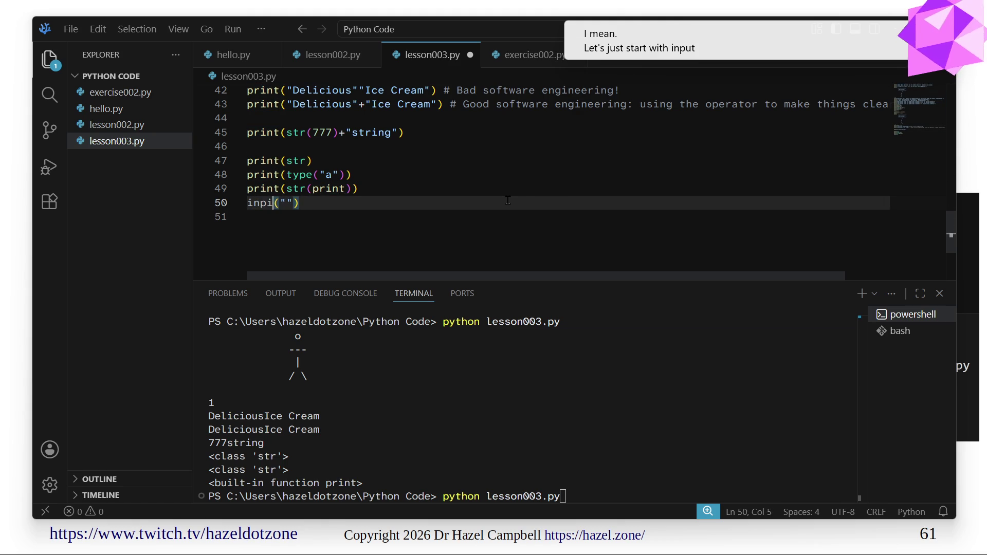
pyautogui.press('BackSpace')
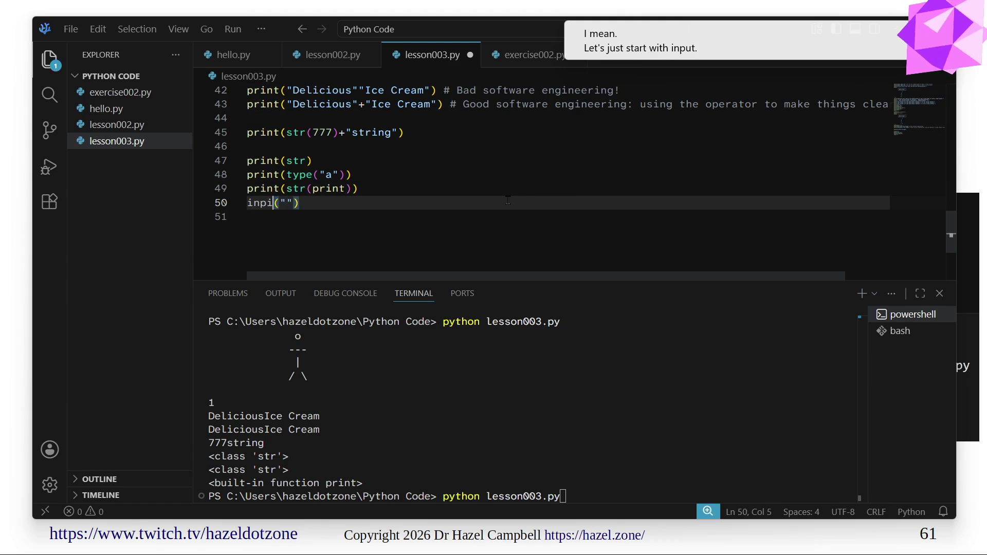
pyautogui.write('ut("')
pyautogui.write('Wh')
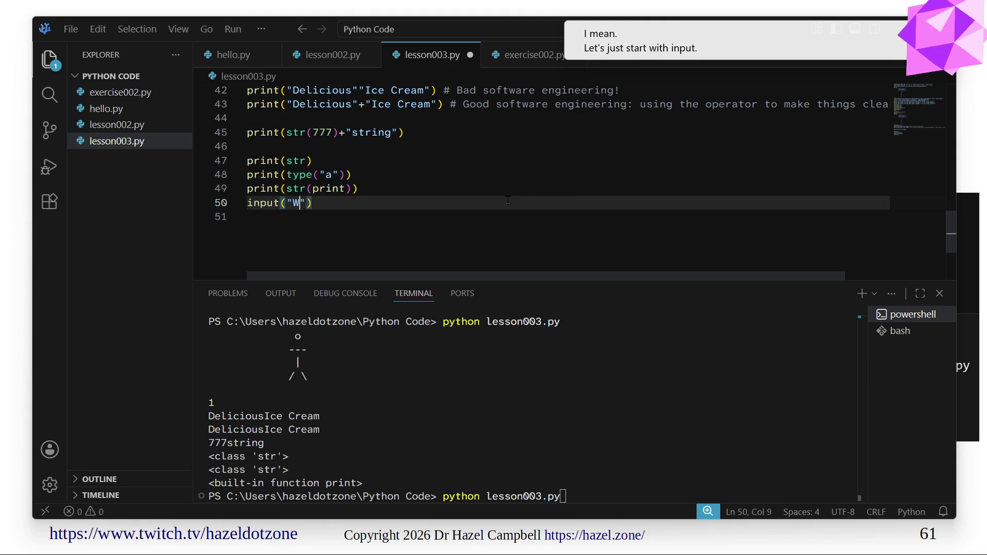
pyautogui.write("at's your name?")
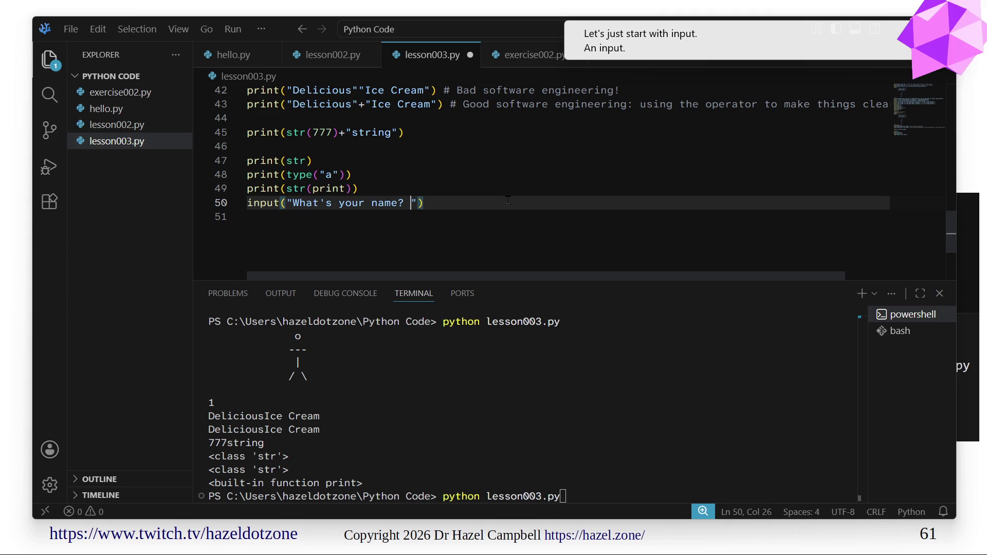
pyautogui.hotkey('ctrl', 's')
# Rerun python lesson003.py and answer the name prompt with Dr. Hazel.
pyautogui.click(501, 386)
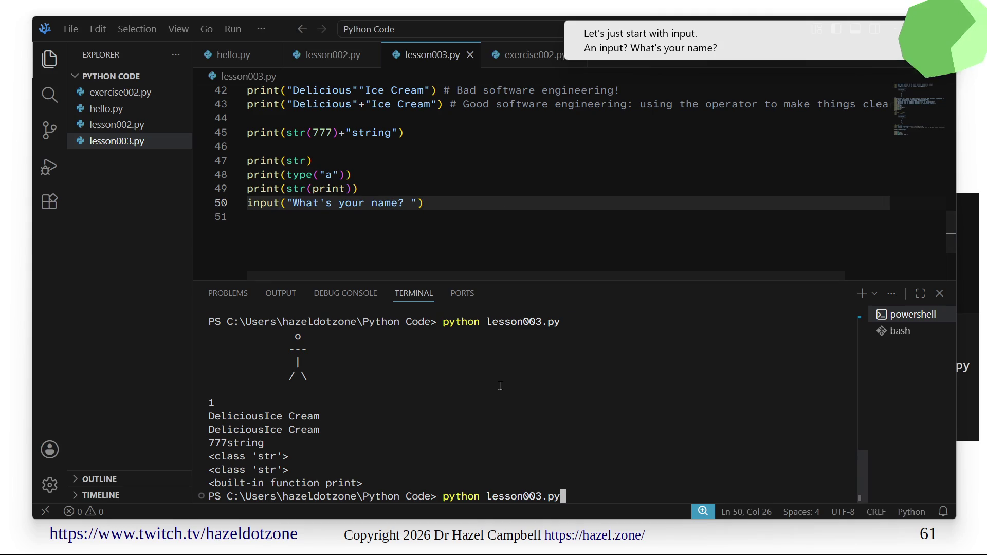
pyautogui.press('Return')
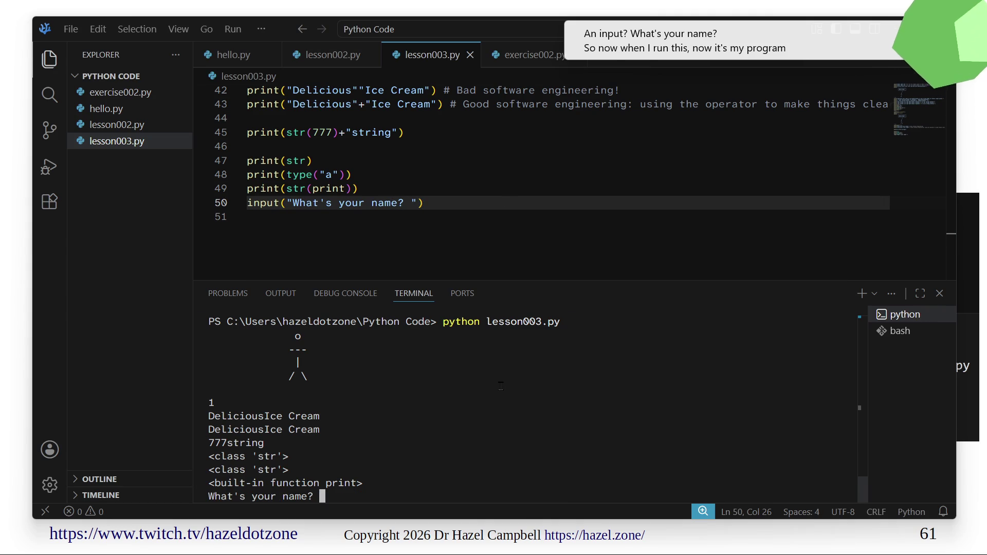
pyautogui.write('D')
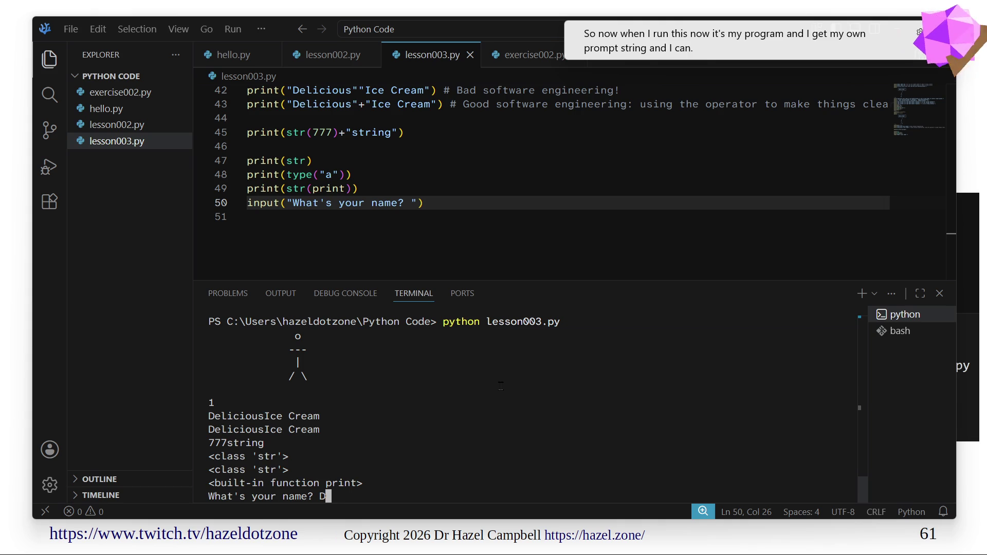
pyautogui.write('r. Hazel')
pyautogui.press('Return')
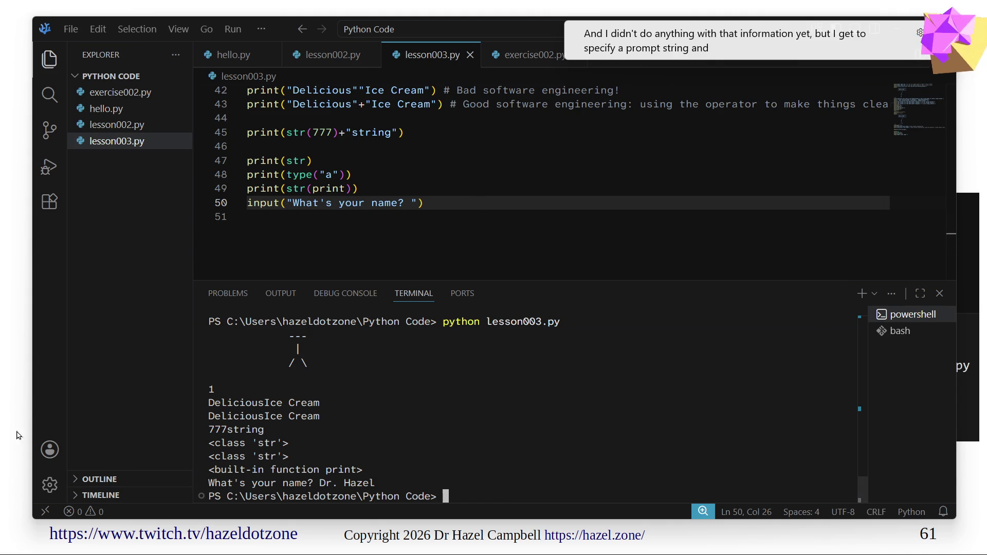
# Advance to slide 62's interactive input() example, then return to the code editor.
pyautogui.press('Right')
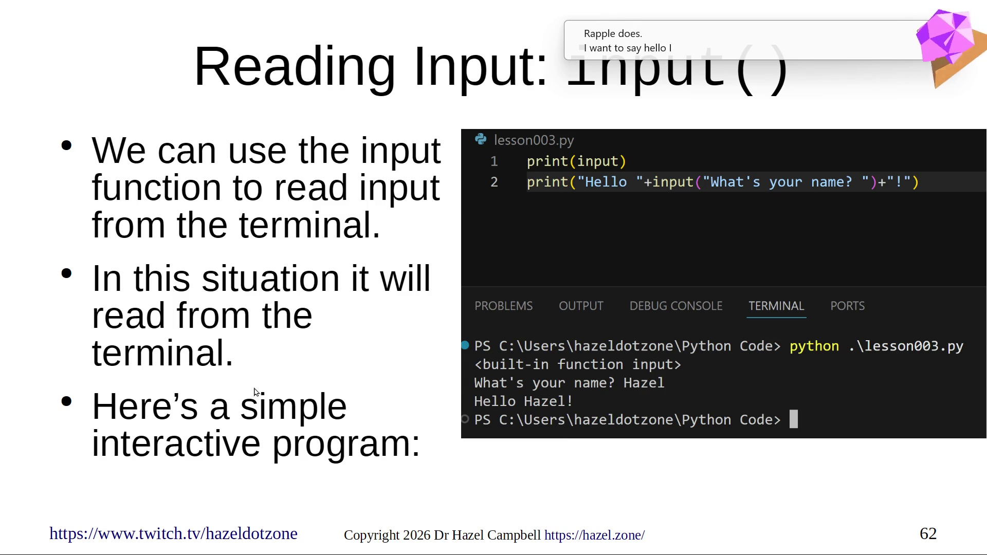
pyautogui.hotkey('alt', 'Tab')
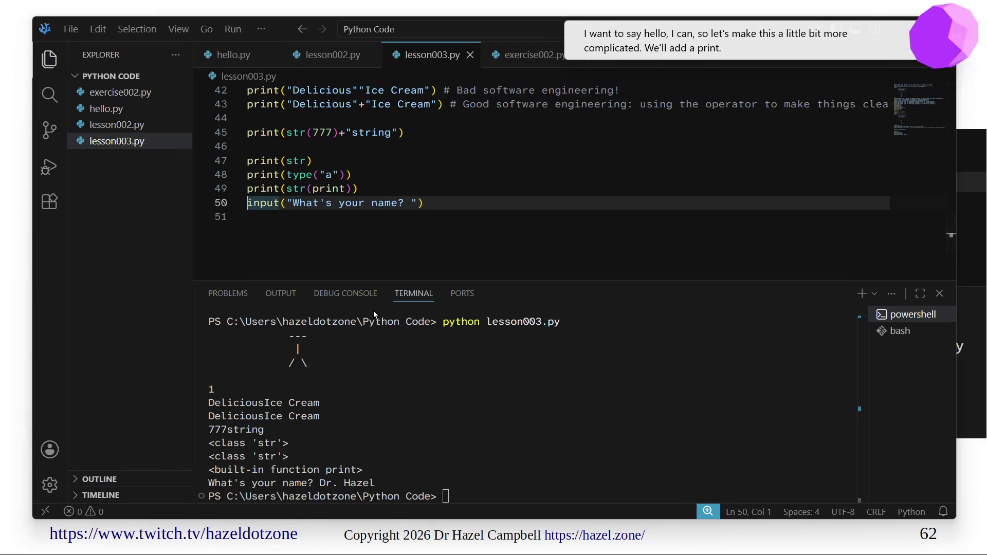
pyautogui.write('p')
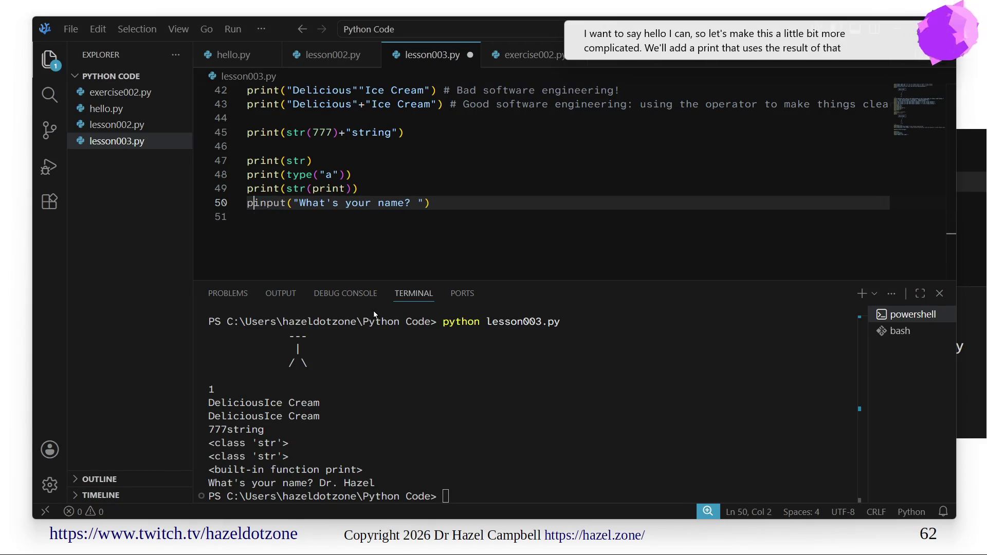
pyautogui.write('rint(')
# Wrap line 50's input() call in print() and save.
pyautogui.press('End')
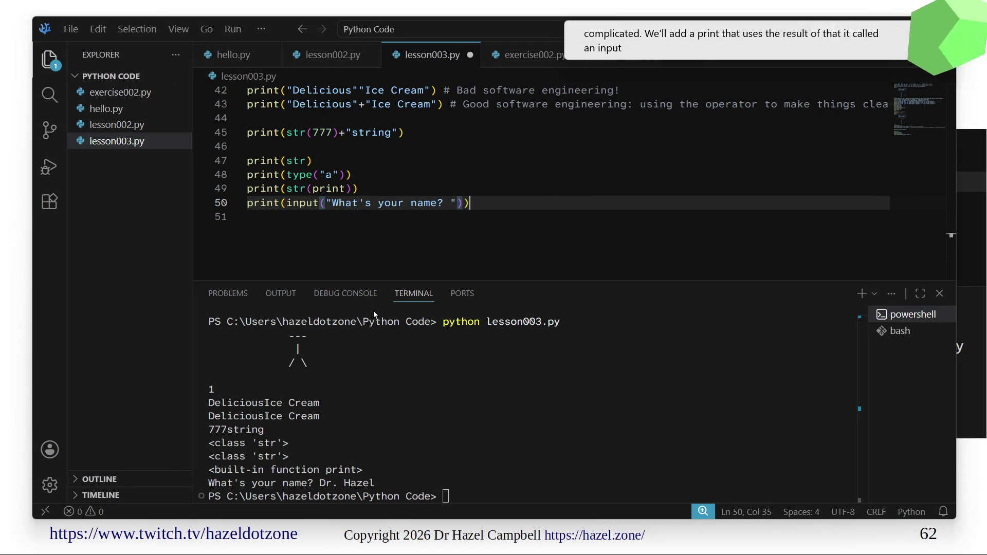
pyautogui.write(')')
pyautogui.hotkey('ctrl', 's')
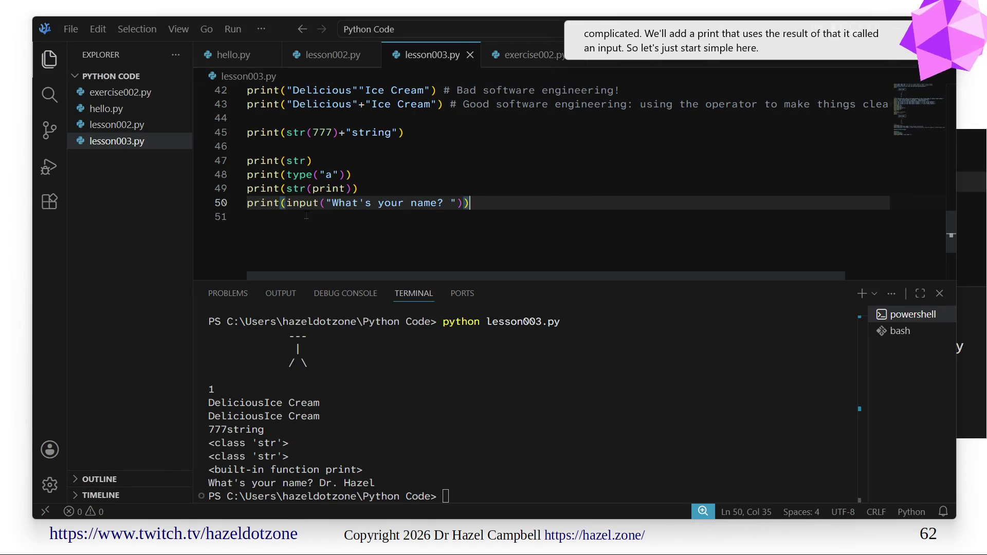
# Clear the terminal, rerun lesson003.py and enter Hazel, which is echoed back.
pyautogui.click(423, 427)
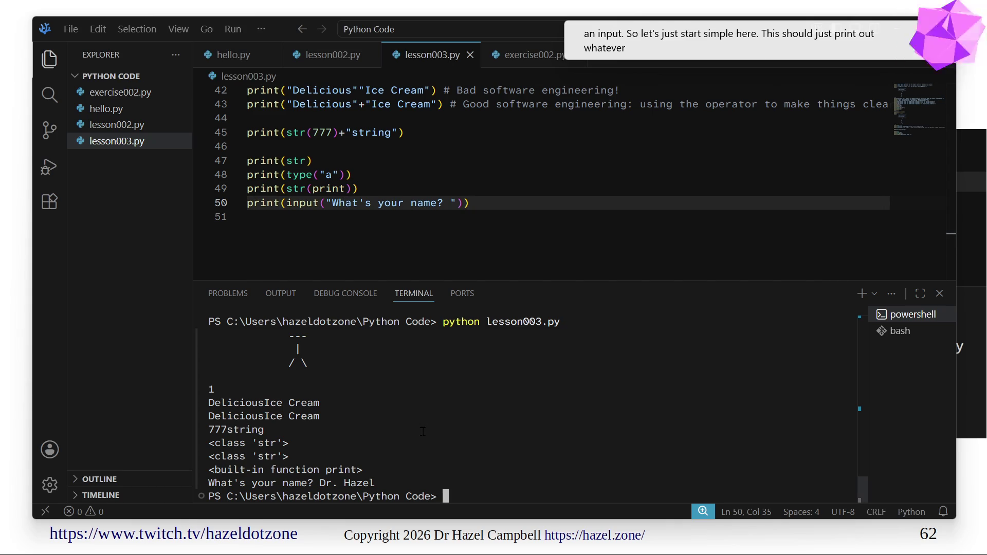
pyautogui.write('clear')
pyautogui.press('Return')
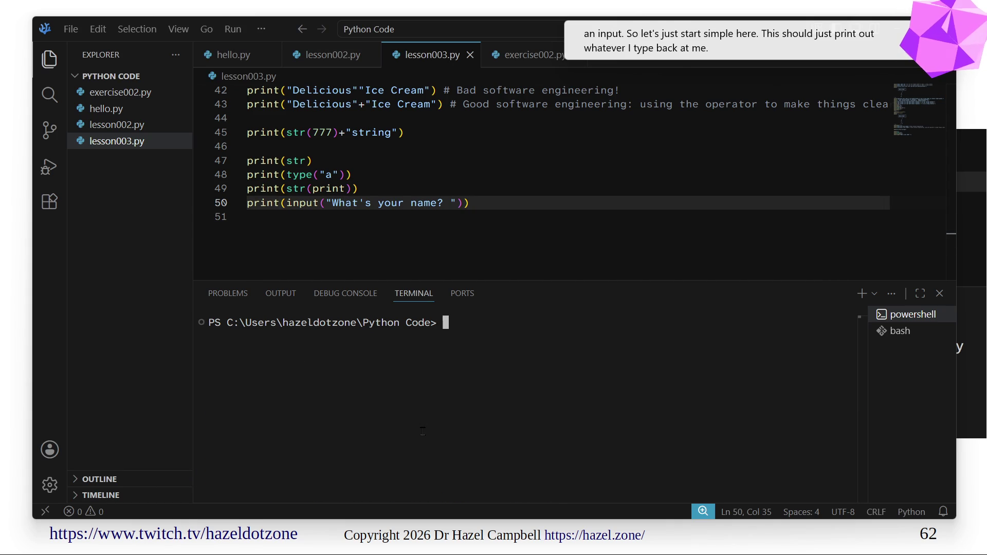
pyautogui.press('Up')
pyautogui.press('Up')
pyautogui.press('Return')
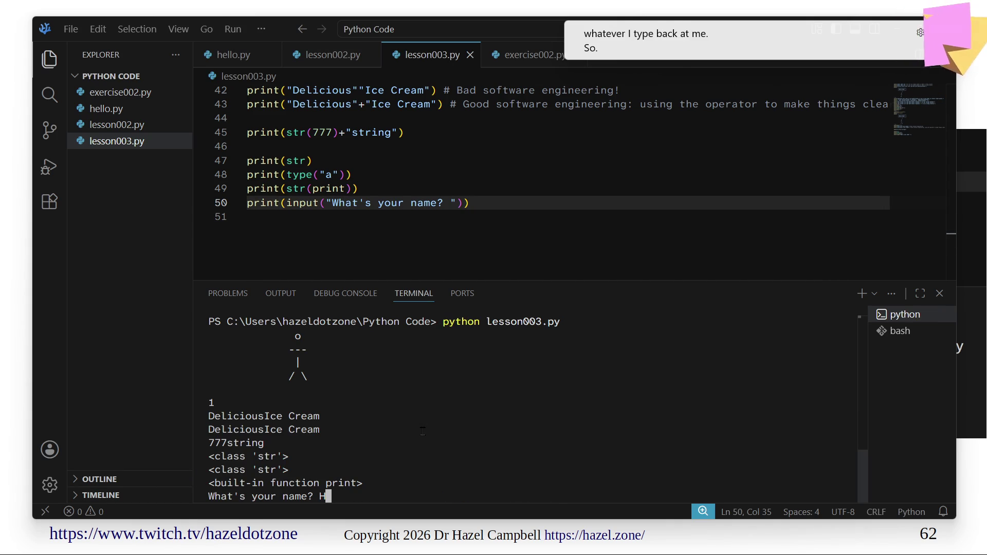
pyautogui.write('Hazel')
pyautogui.press('Return')
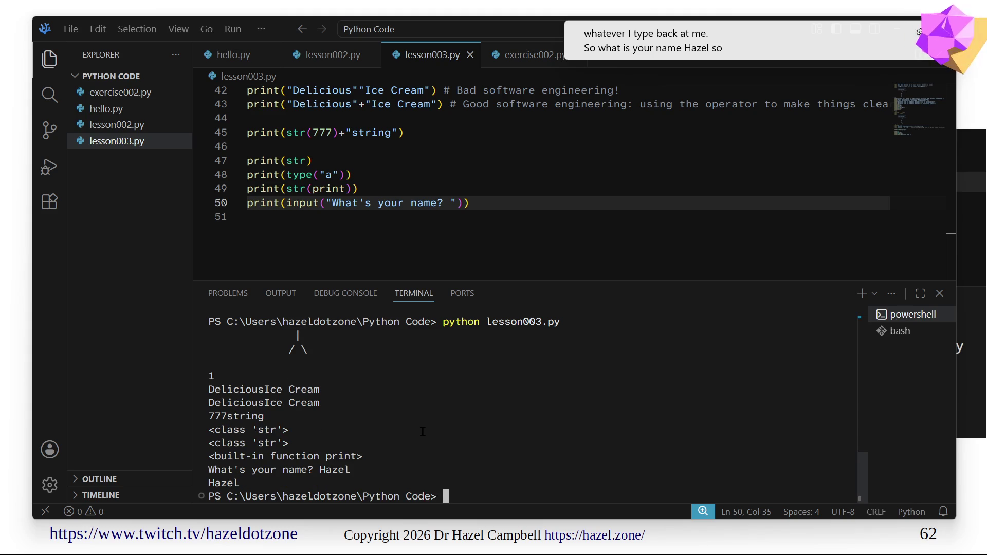
# Change line 50 to print("Hi "+input("What's your name? ")+"!") and save.
pyautogui.click(283, 203)
pyautogui.write('"')
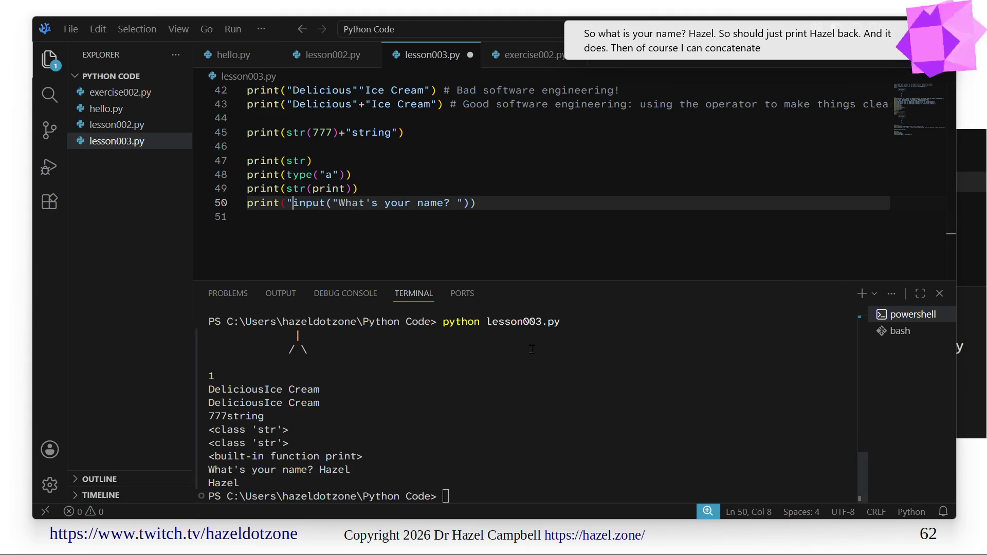
pyautogui.write('Hi')
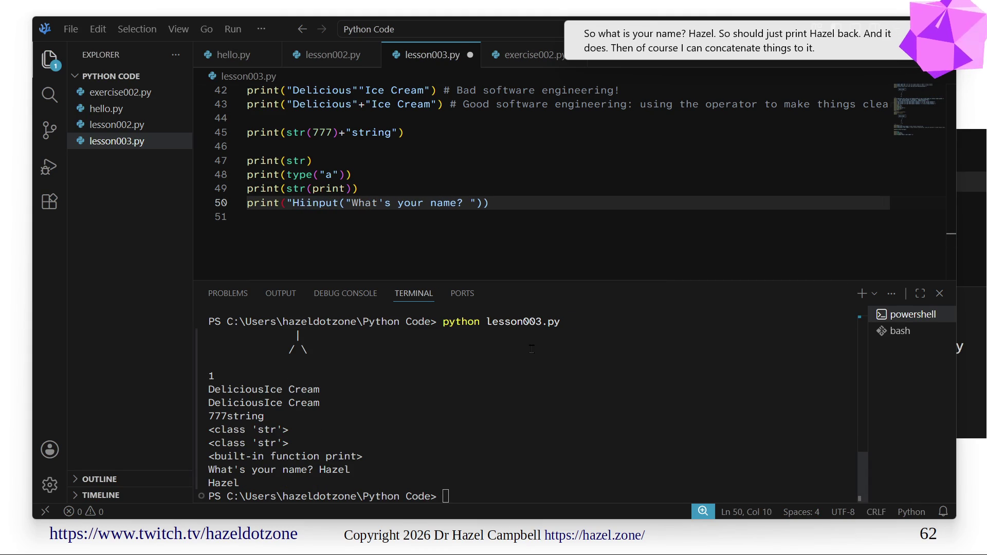
pyautogui.write('"')
pyautogui.press('Left')
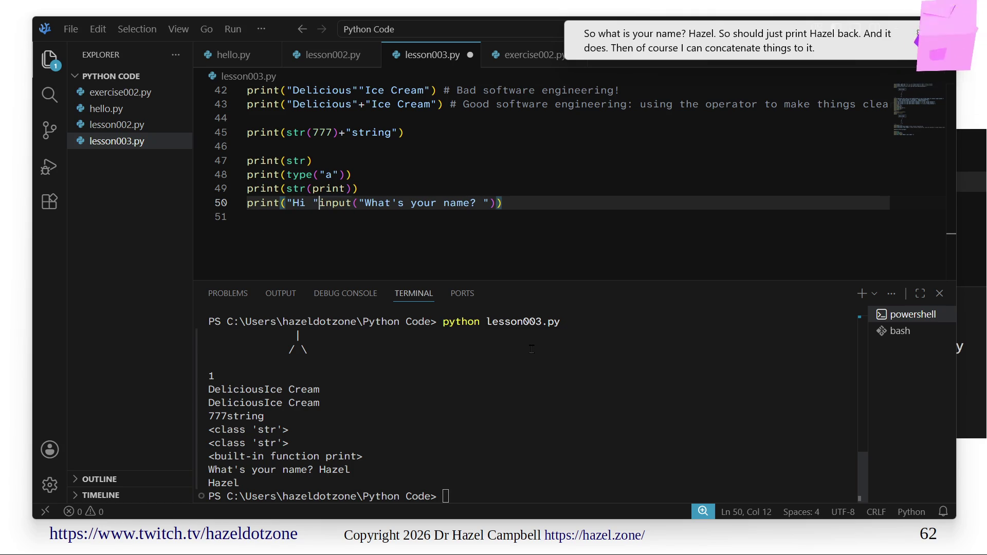
pyautogui.press('Down')
pyautogui.press('Up')
pyautogui.press('Right')
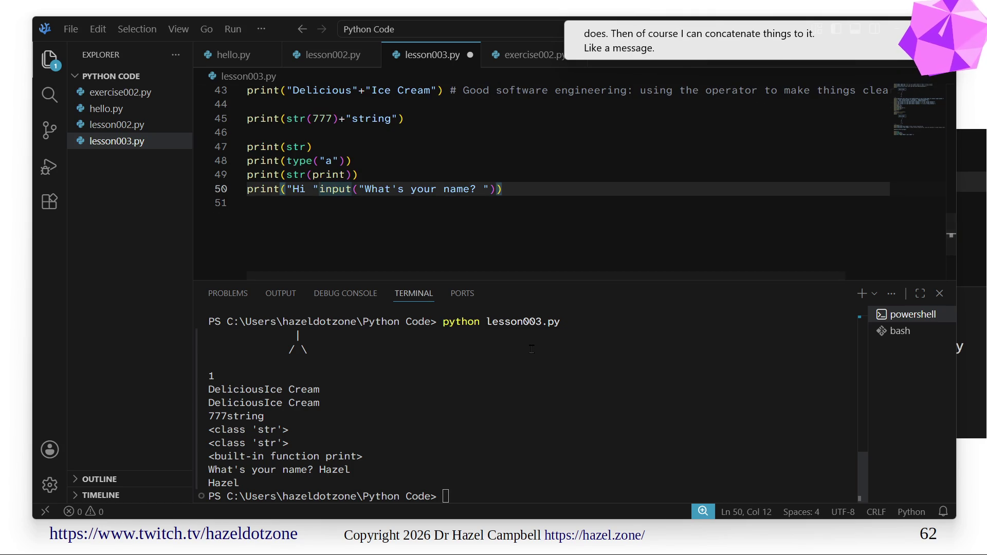
pyautogui.write('+')
pyautogui.write('+')
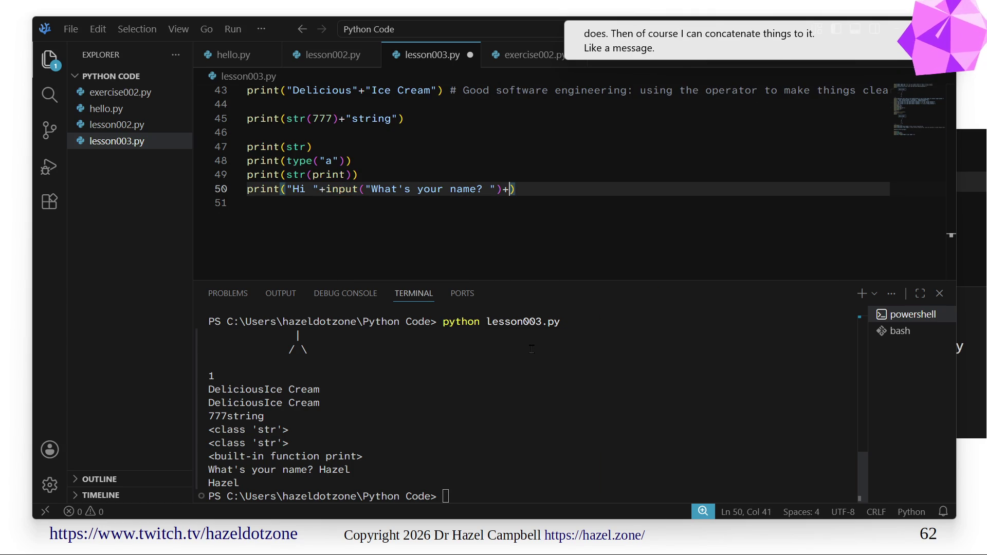
pyautogui.write('"!')
pyautogui.hotkey('ctrl', 's')
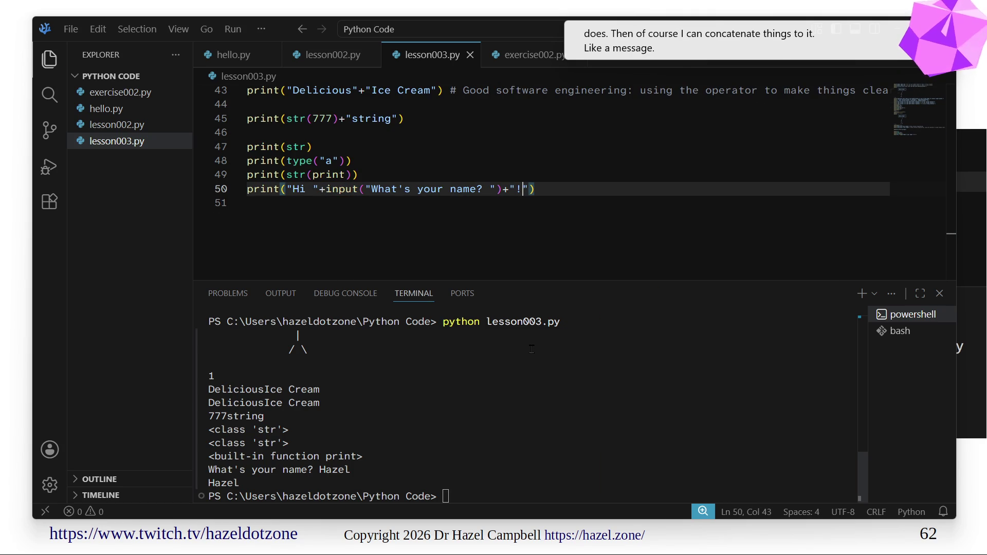
# Clear the terminal and recall the python lesson003.py command.
pyautogui.click(516, 354)
pyautogui.press('Up')
pyautogui.press('Up')
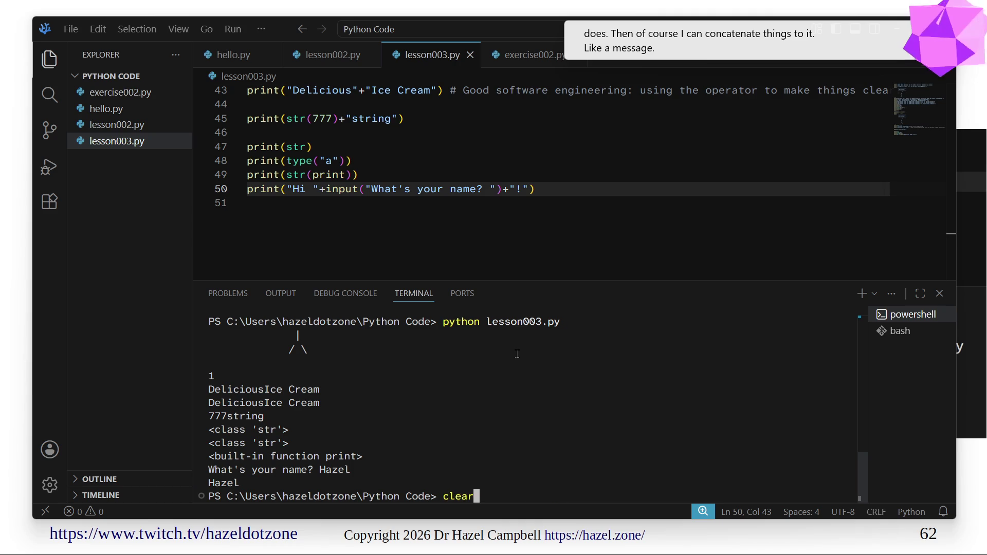
pyautogui.press('Return')
pyautogui.press('Up')
pyautogui.press('Up')
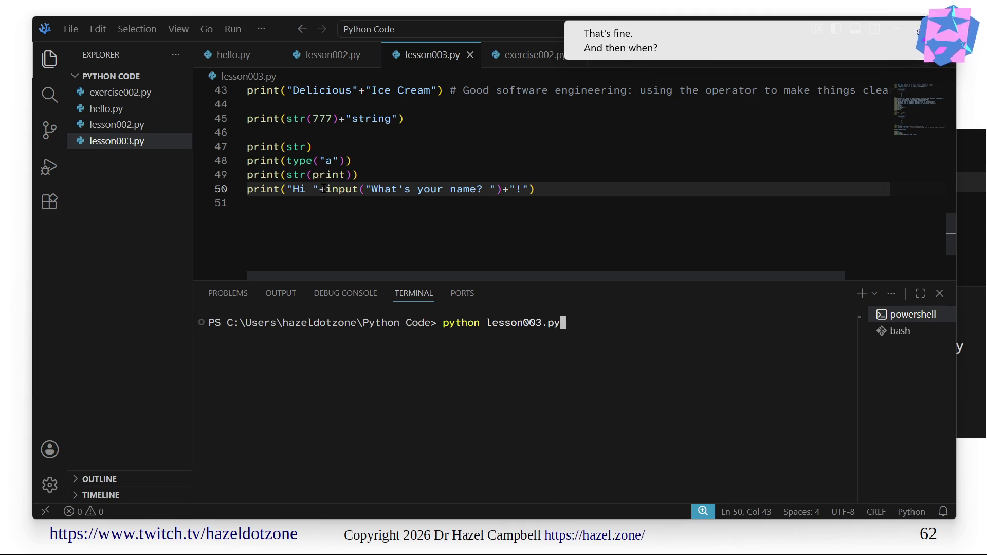
# Run python lesson003.py in the terminal and answer the name prompt to see its greeting.
pyautogui.moveTo(327, 189); pyautogui.dragTo(501, 188)
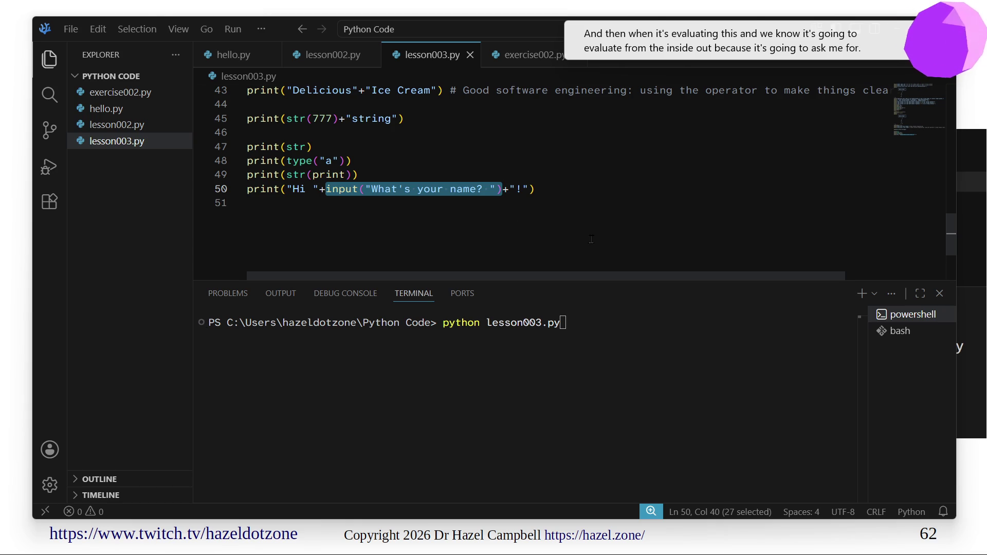
pyautogui.click(609, 425)
pyautogui.press('Return')
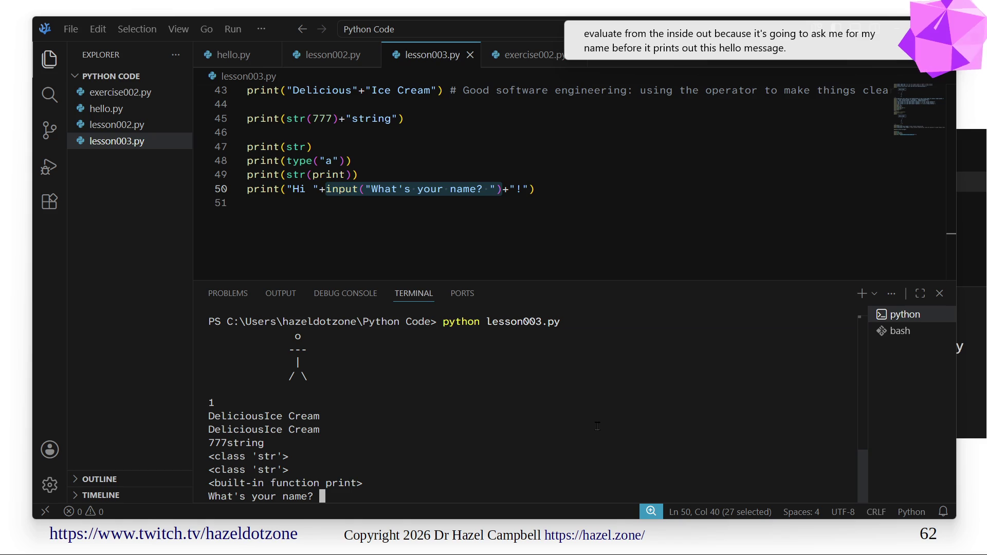
pyautogui.write('Hello')
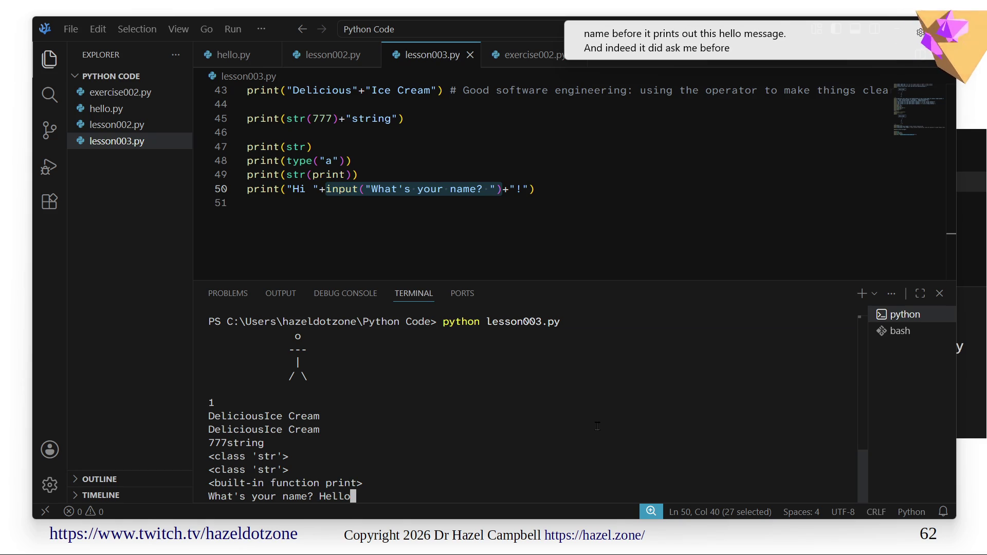
pyautogui.press('BackSpace')
pyautogui.press('BackSpace')
pyautogui.press('BackSpace')
pyautogui.press('BackSpace')
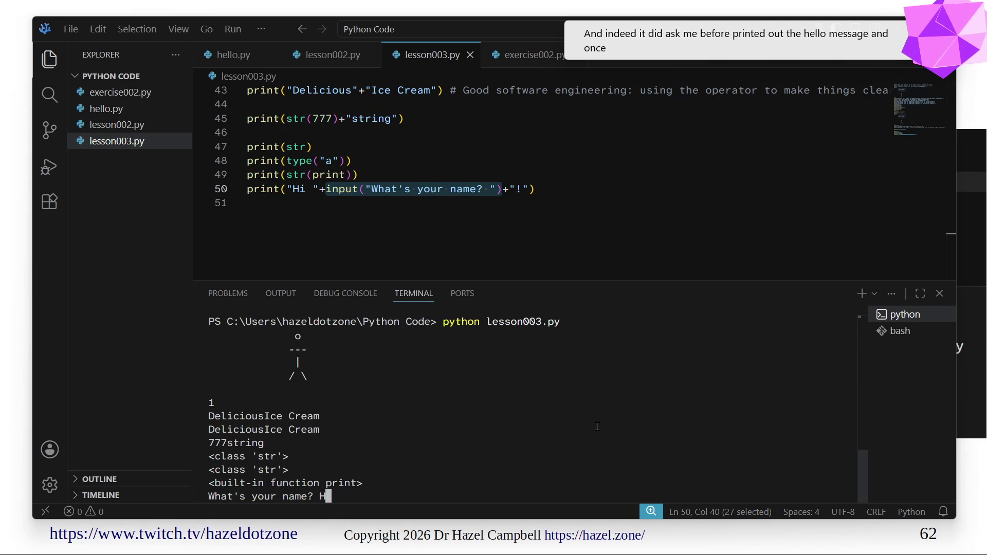
pyautogui.write('azel')
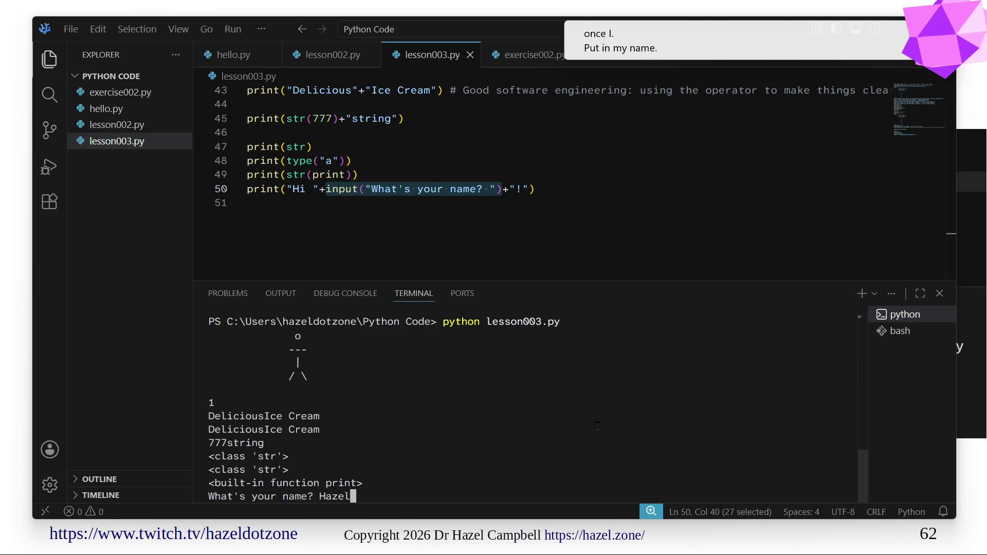
pyautogui.press('Return')
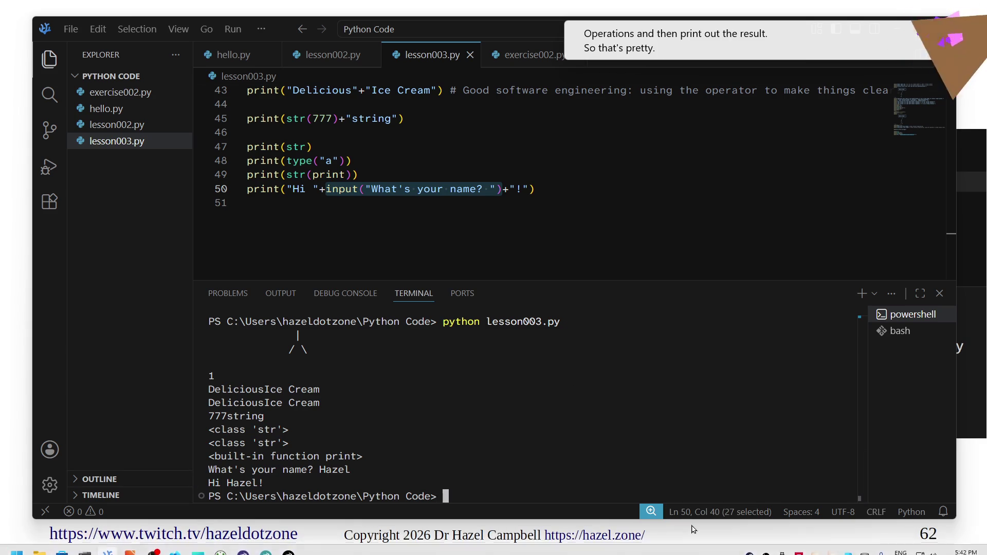
# Bring the slideshow window back in front on the input() slide 63.
pyautogui.click(698, 543)
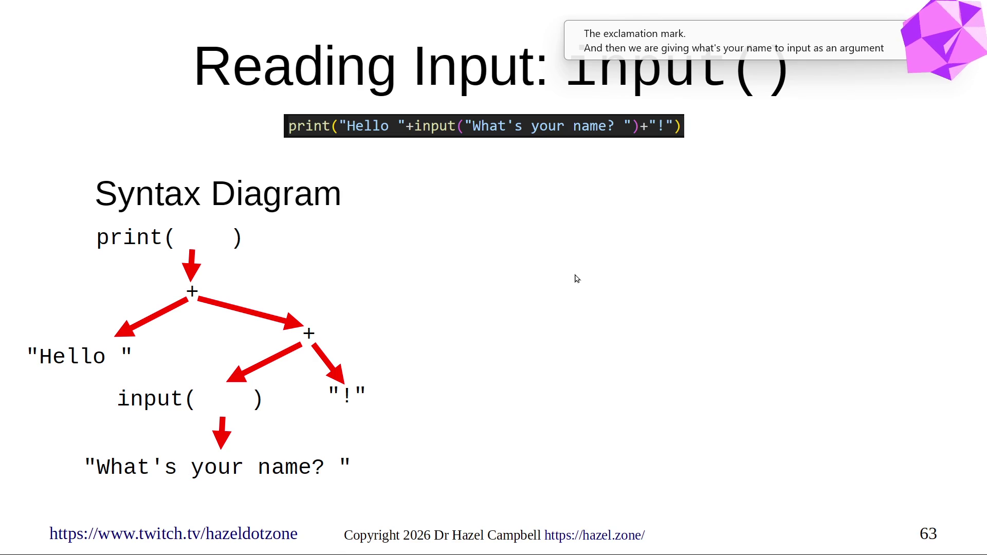
# Advance the slideshow to slide 65, the Evaluation diagram with the wait-for-input step.
pyautogui.press('Right')
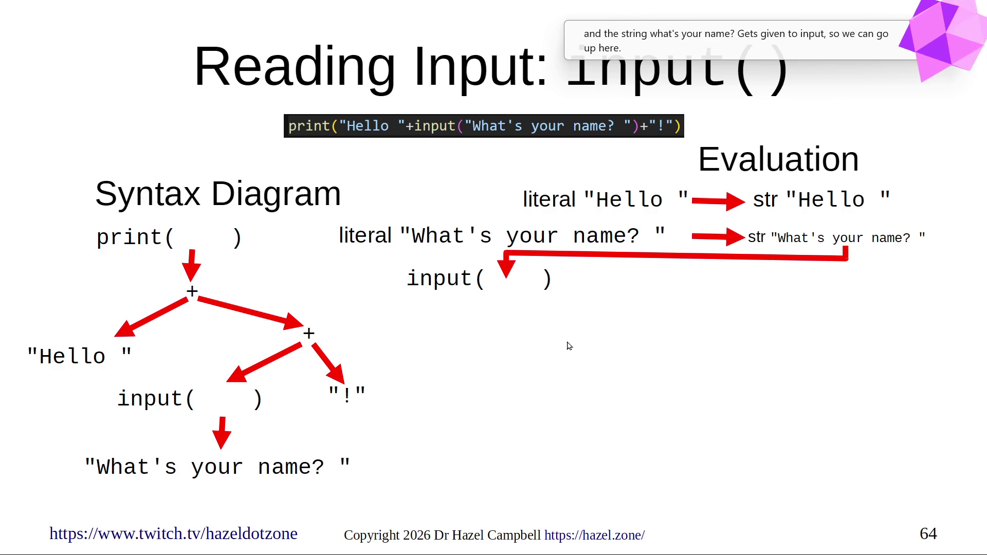
pyautogui.press('Right')
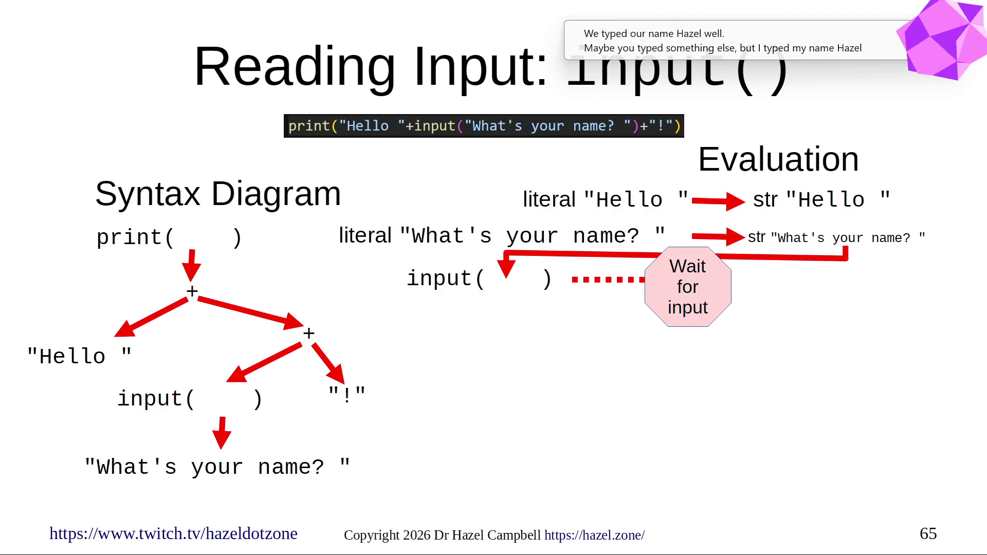
# Step through the evaluation diagram to slide 71, go back to slide 69 and leave the slideshow.
pyautogui.click(702, 385)
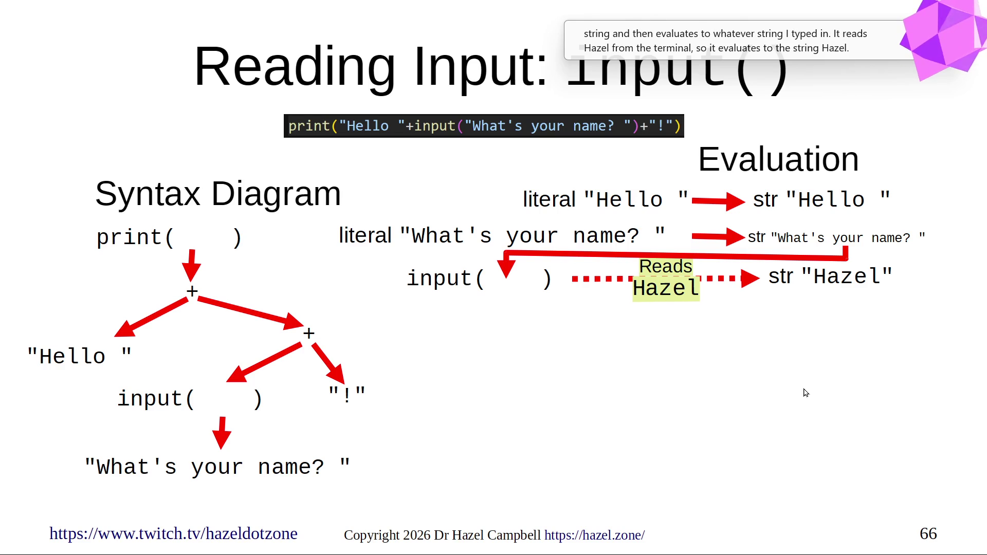
pyautogui.press('Right')
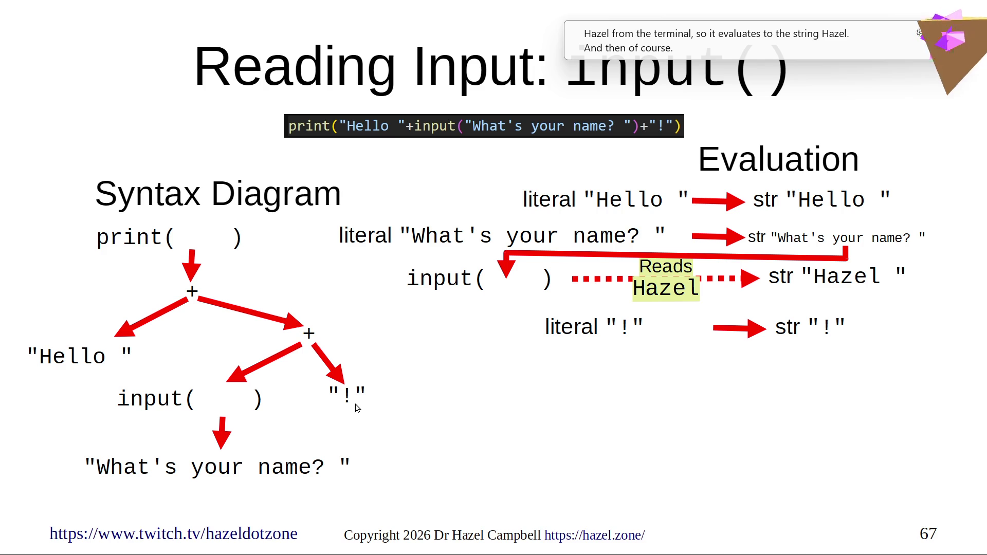
pyautogui.press('Right')
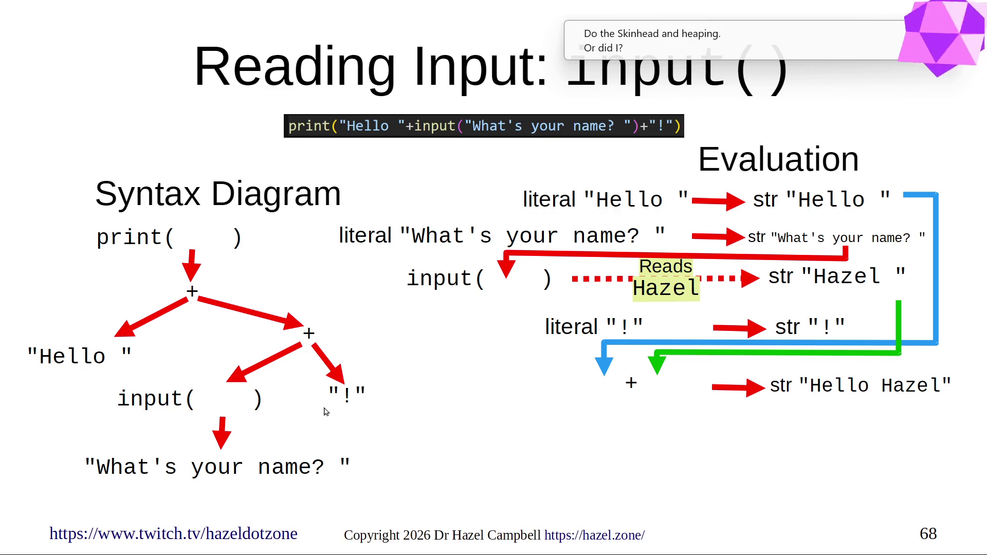
pyautogui.press('Right')
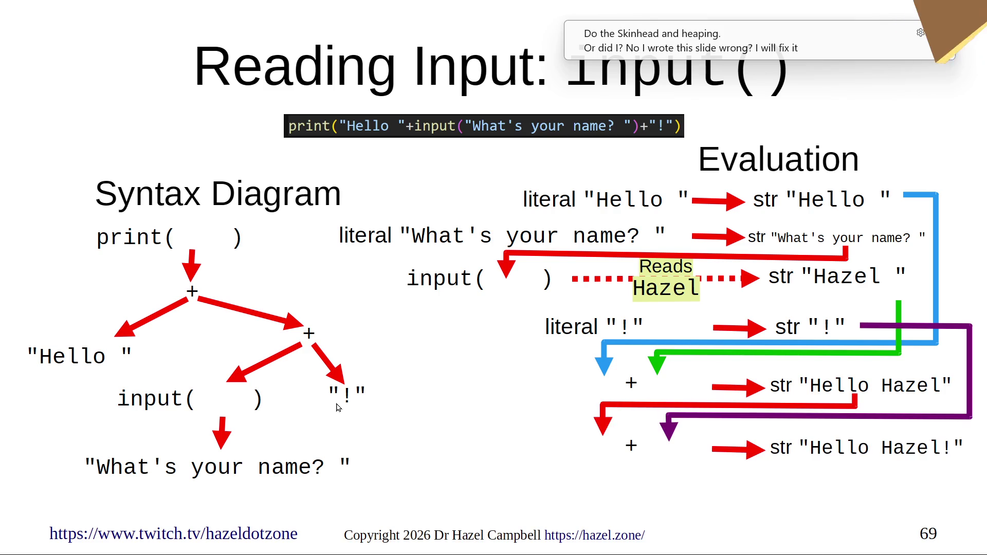
pyautogui.press('Right')
pyautogui.press('Right')
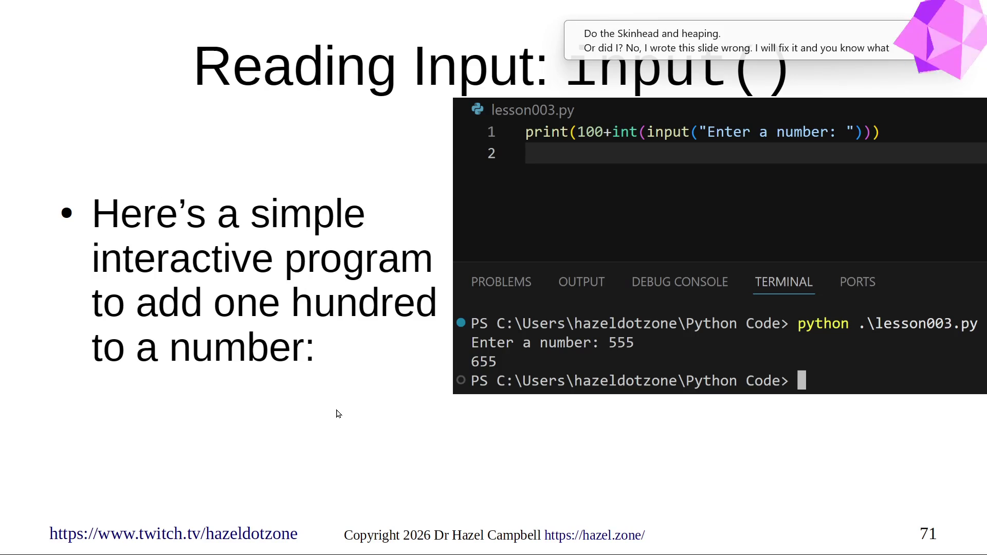
pyautogui.press('Left')
pyautogui.press('Left')
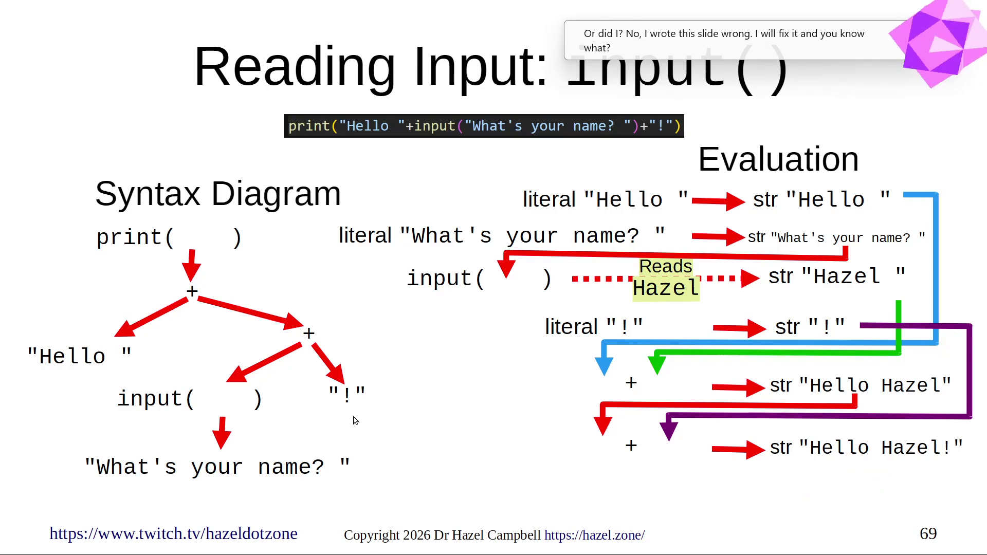
pyautogui.press('Escape')
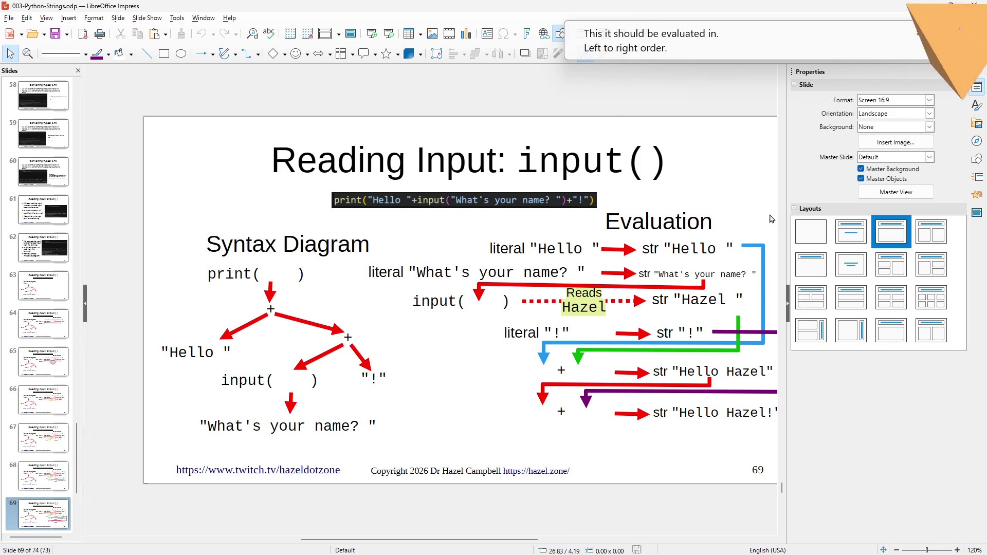
# Move "Hello " and input( ) aside and place the second plus under the top plus's left arrow.
pyautogui.click(317, 328)
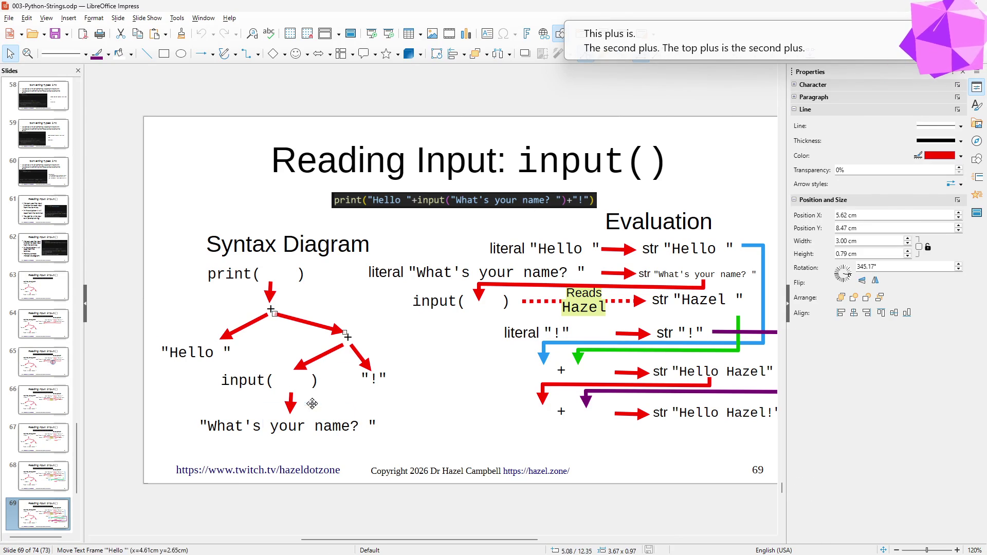
pyautogui.moveTo(205, 341); pyautogui.dragTo(437, 400)
pyautogui.moveTo(262, 371); pyautogui.dragTo(189, 338)
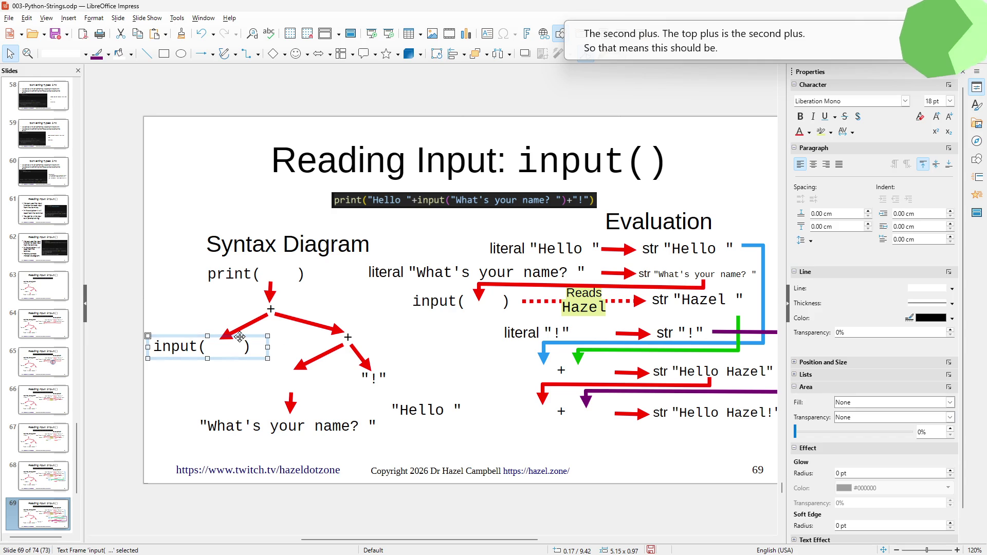
pyautogui.moveTo(347, 336)
pyautogui.mouseDown()
pyautogui.moveTo(215, 361)
pyautogui.moveTo(375, 306)
pyautogui.mouseUp()
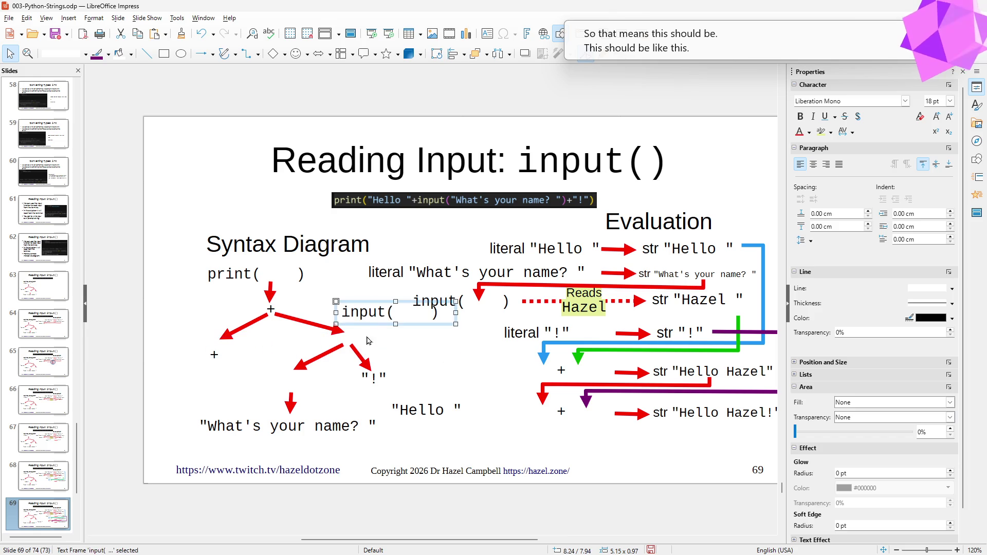
pyautogui.click(216, 352)
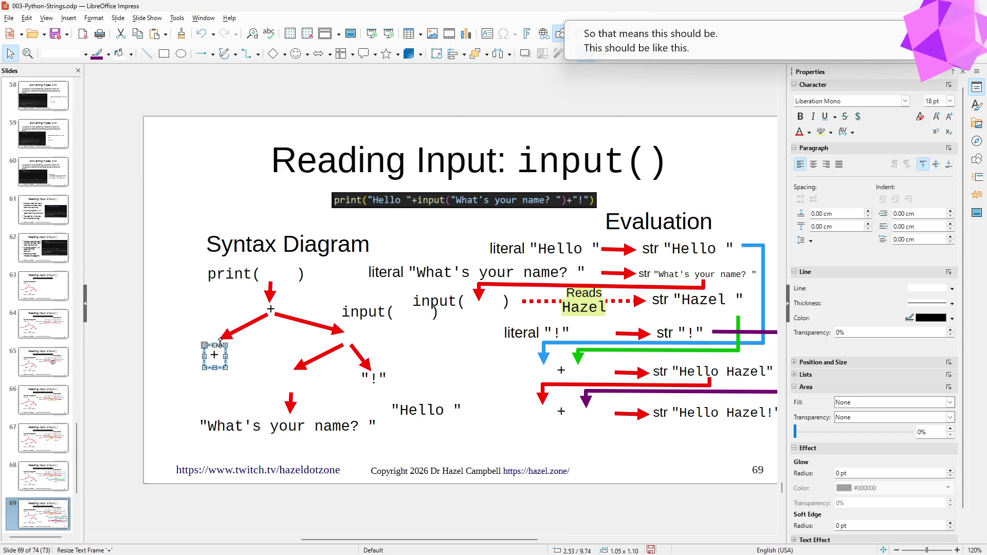
pyautogui.moveTo(220, 343)
pyautogui.mouseDown()
pyautogui.moveTo(222, 351)
pyautogui.moveTo(231, 341)
pyautogui.mouseUp()
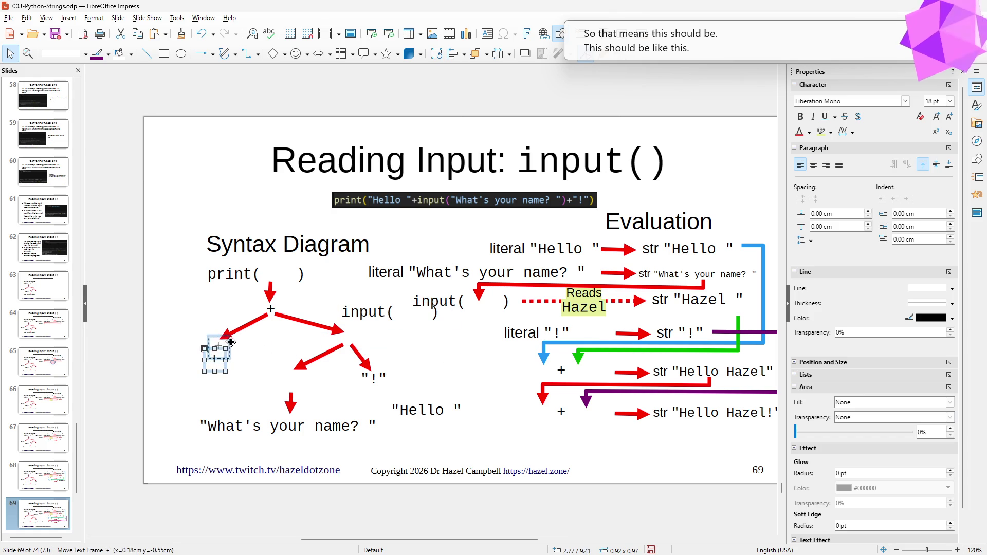
pyautogui.click(242, 379)
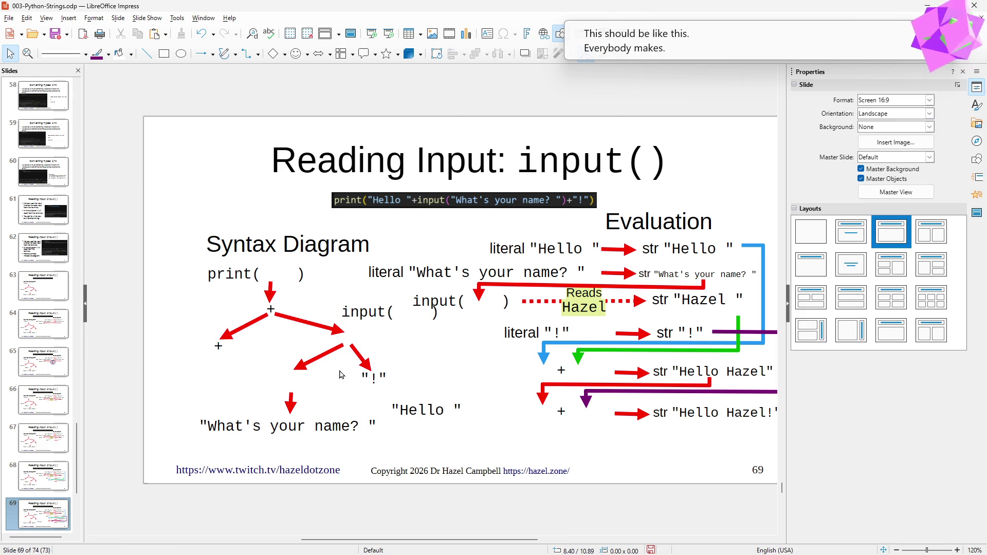
# Reposition the lower plus's arrow and drop "Hello " at the end of its left branch.
pyautogui.moveTo(318, 355)
pyautogui.mouseDown()
pyautogui.moveTo(190, 360)
pyautogui.moveTo(193, 375)
pyautogui.mouseUp()
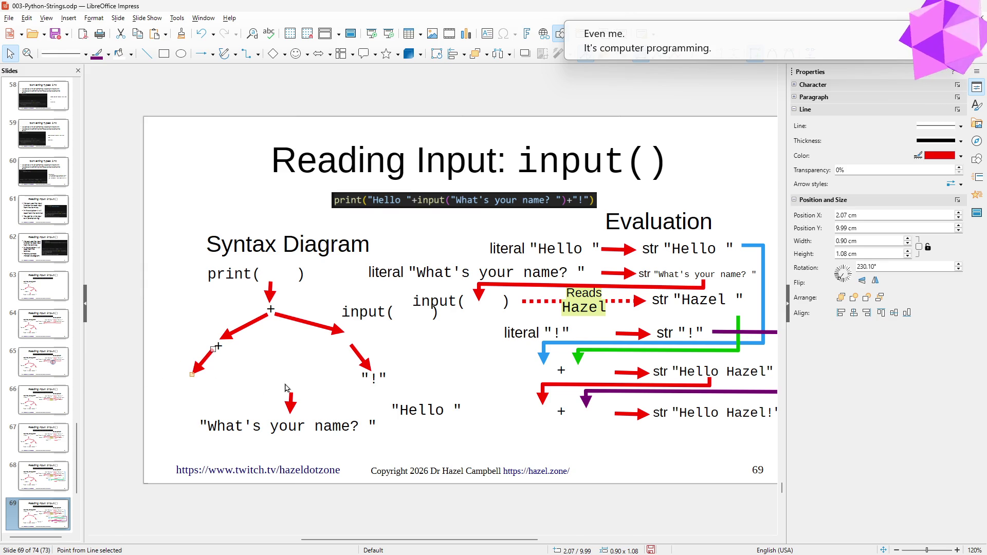
pyautogui.click(425, 393)
pyautogui.moveTo(433, 398); pyautogui.dragTo(198, 376)
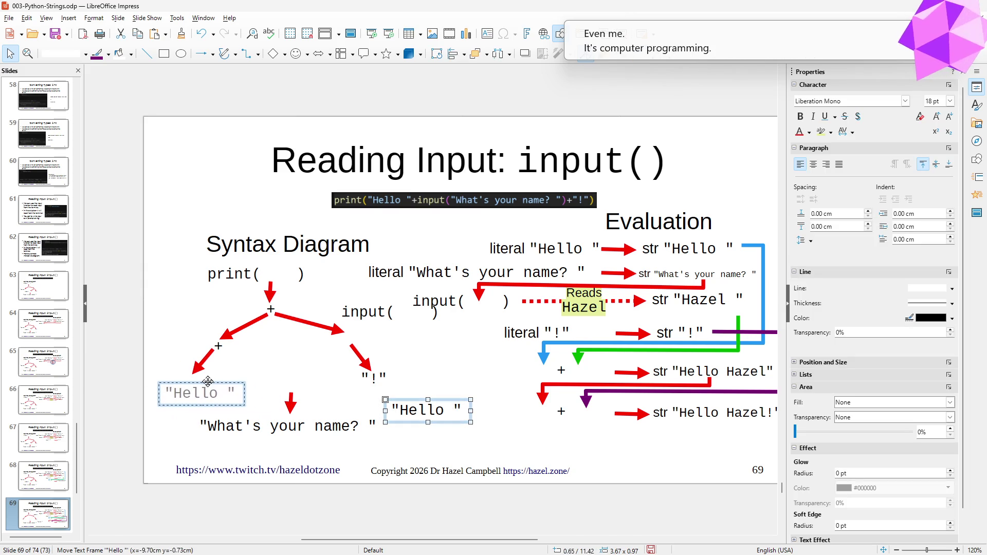
pyautogui.click(263, 359)
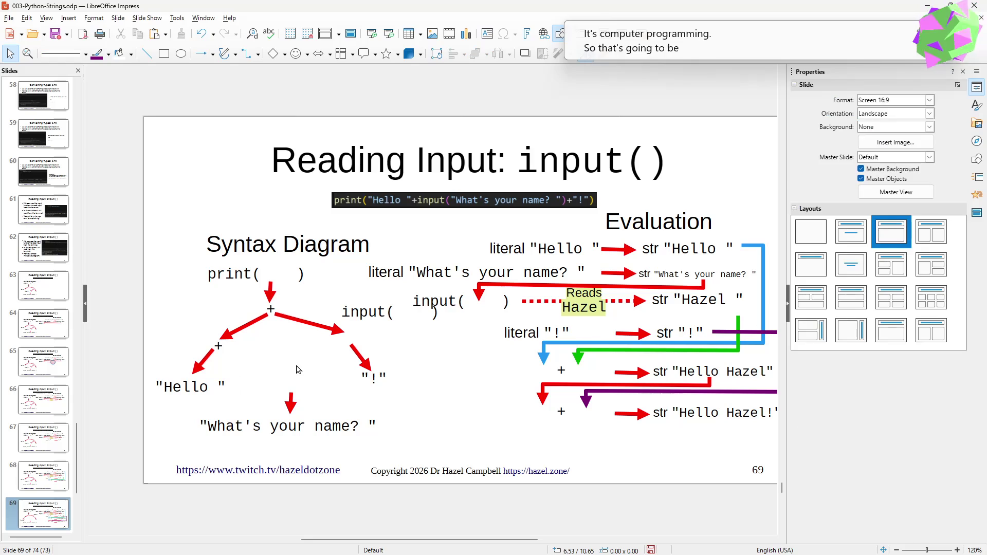
pyautogui.moveTo(331, 328); pyautogui.dragTo(277, 366)
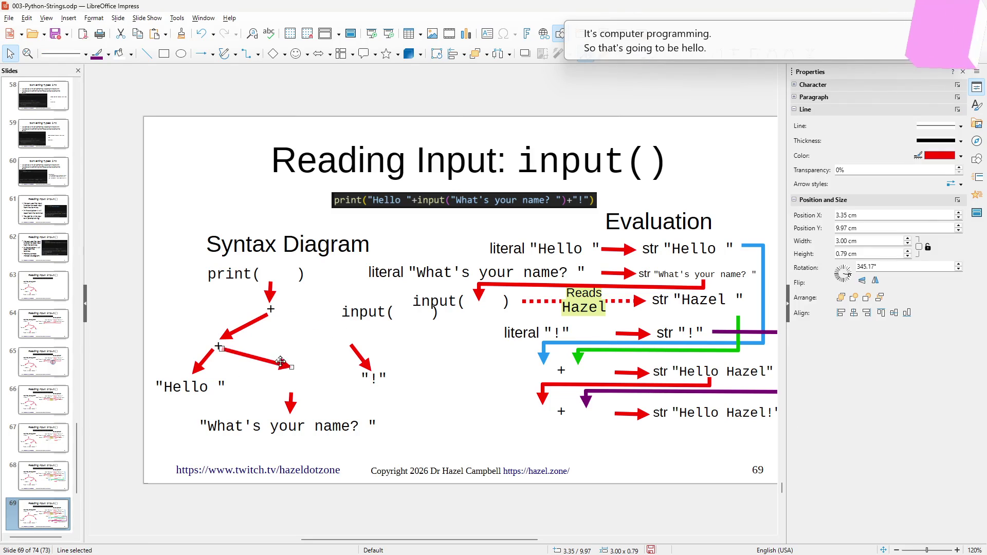
# Move input( ) under the lower plus's right arrow, beside "Hello ".
pyautogui.moveTo(373, 302); pyautogui.dragTo(334, 341)
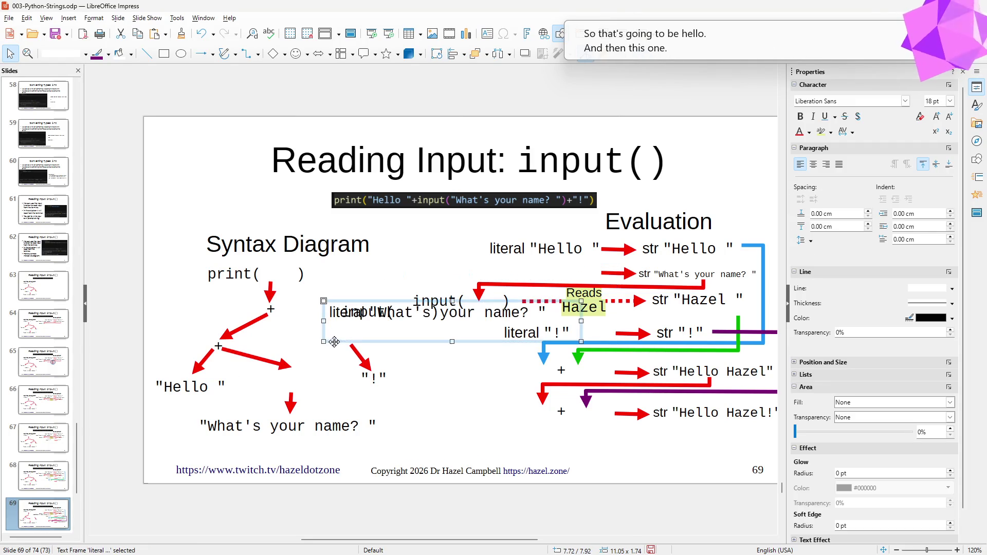
pyautogui.hotkey('ctrl', 'z')
pyautogui.click(370, 308)
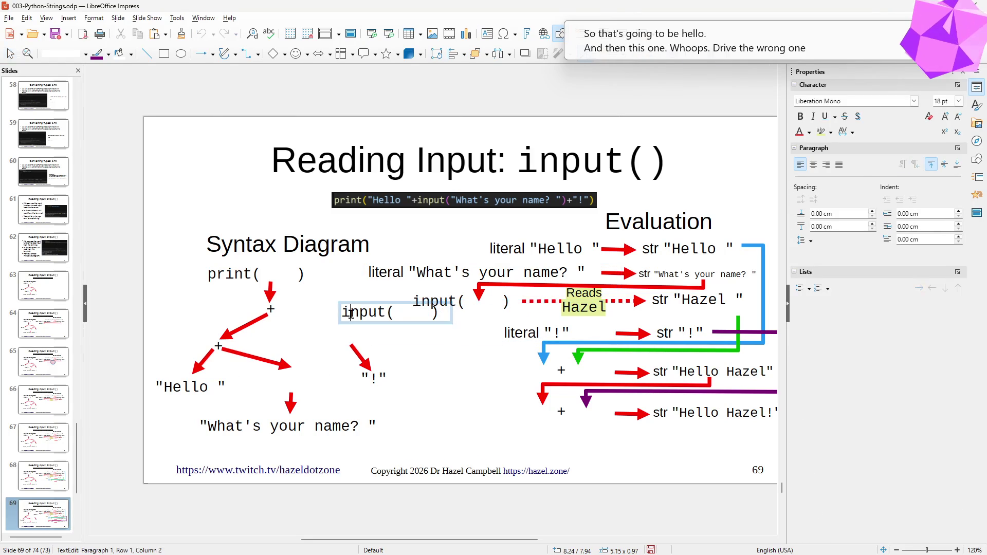
pyautogui.moveTo(371, 309); pyautogui.dragTo(276, 374)
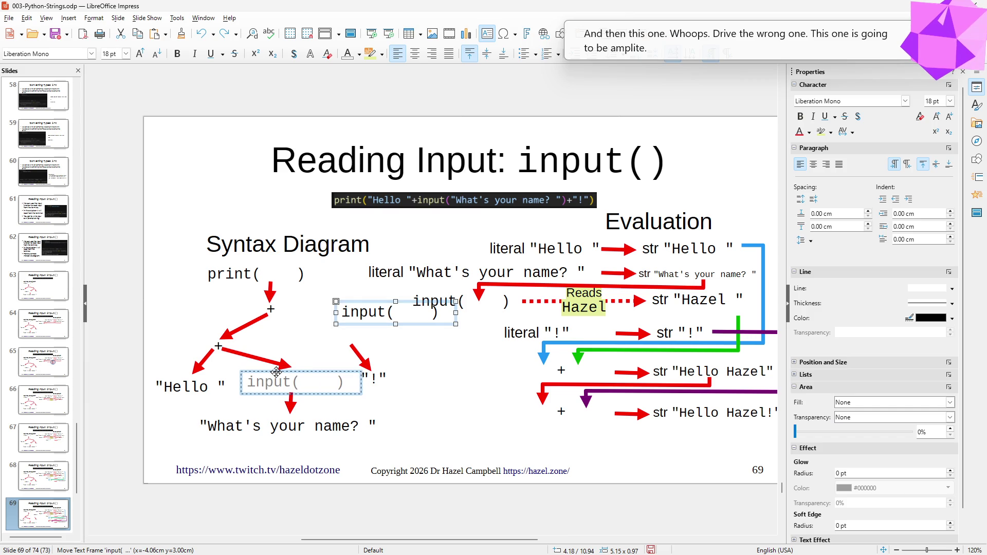
pyautogui.moveTo(276, 373); pyautogui.dragTo(277, 373)
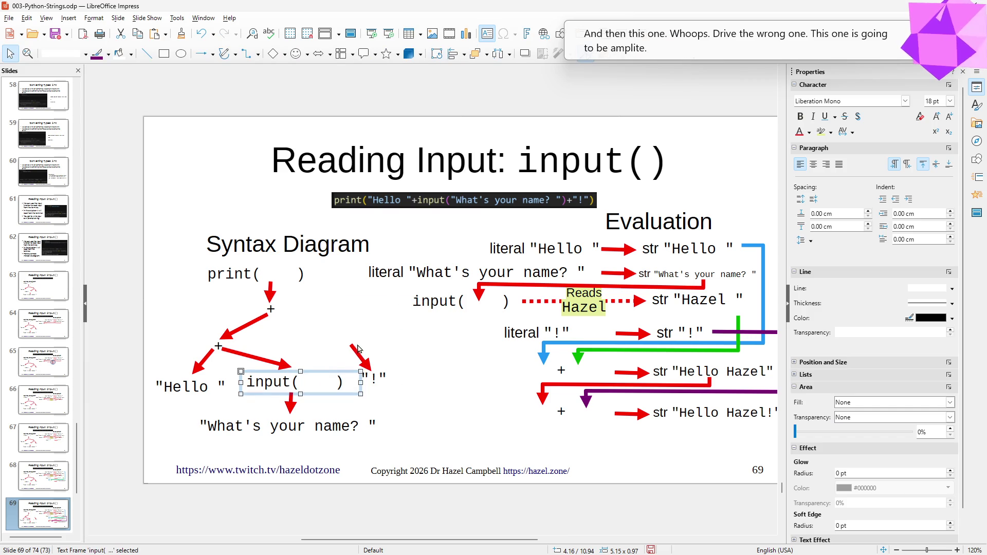
# Hang the "!" from the top plus's right branch with its arrow.
pyautogui.click(351, 344)
pyautogui.moveTo(351, 345); pyautogui.dragTo(276, 311)
pyautogui.moveTo(373, 369); pyautogui.dragTo(319, 338)
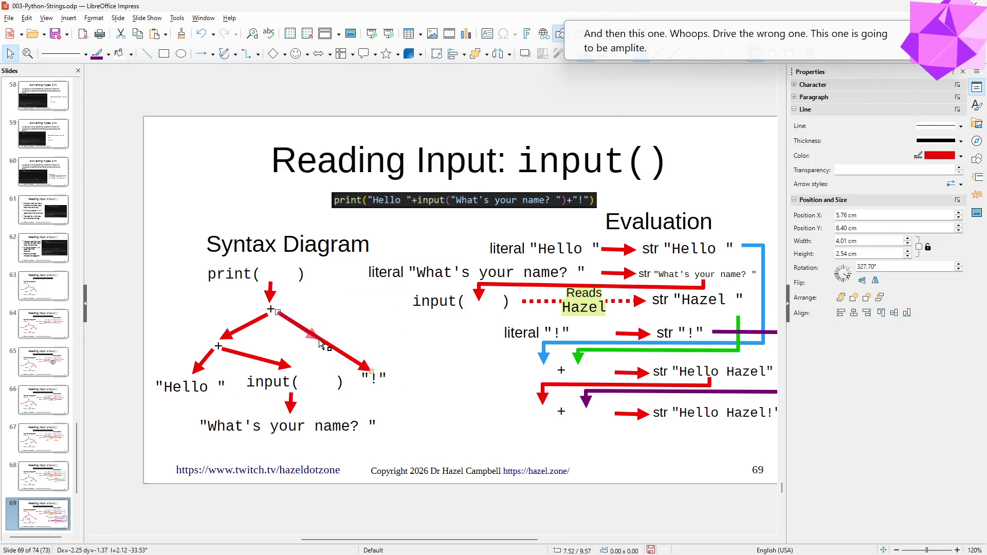
pyautogui.moveTo(380, 373); pyautogui.dragTo(393, 335)
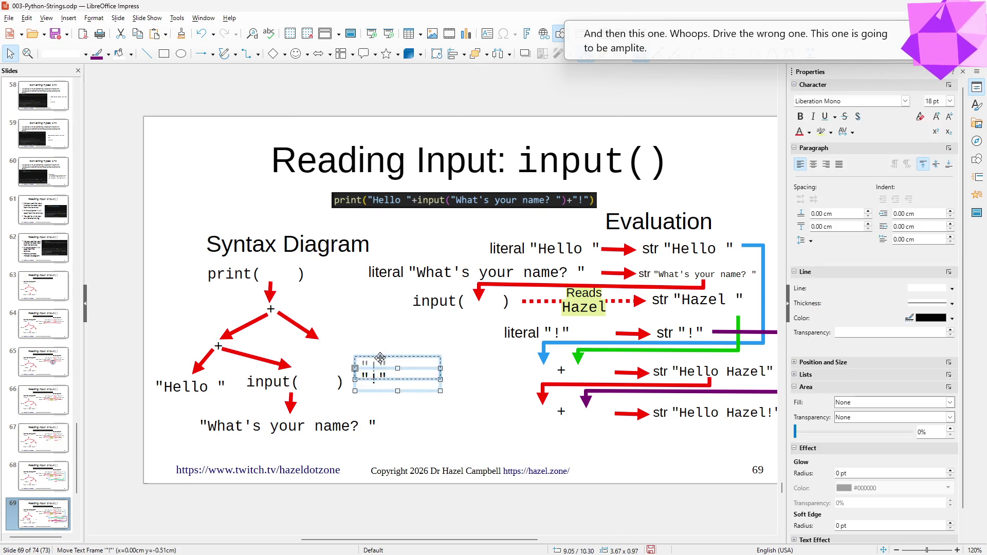
pyautogui.click(393, 335)
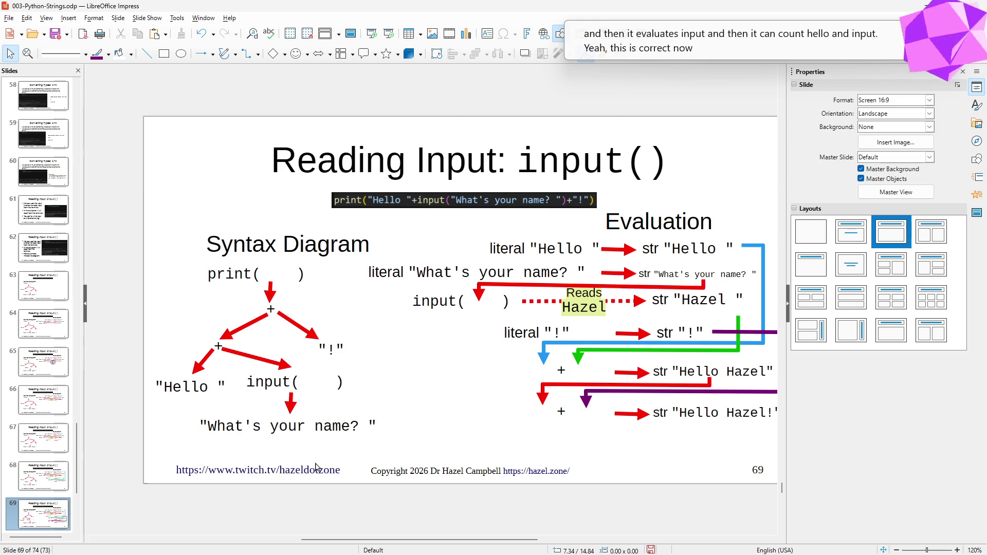
# Re-aim the lower plus's arrow so it runs from the plus to input(.
pyautogui.click(259, 360)
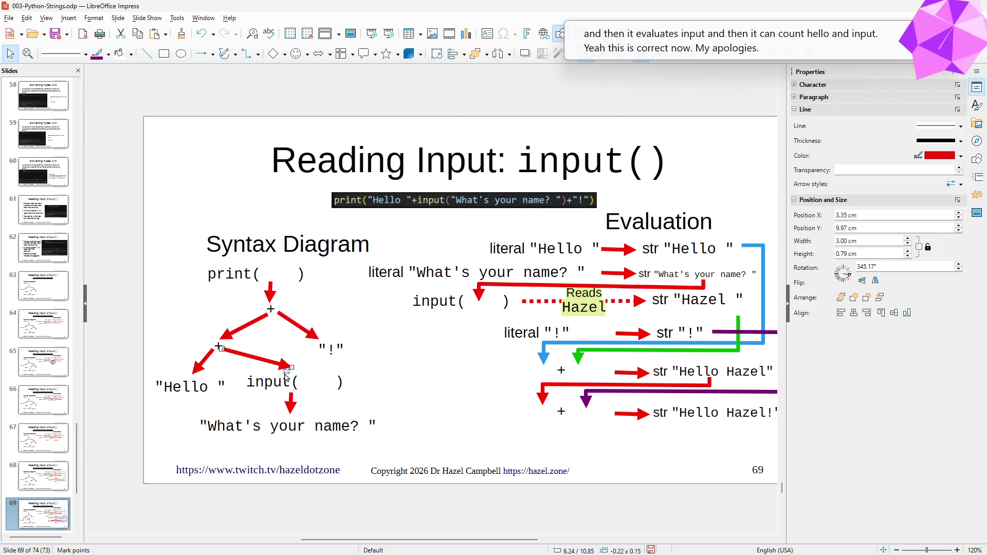
pyautogui.moveTo(289, 369); pyautogui.dragTo(283, 375)
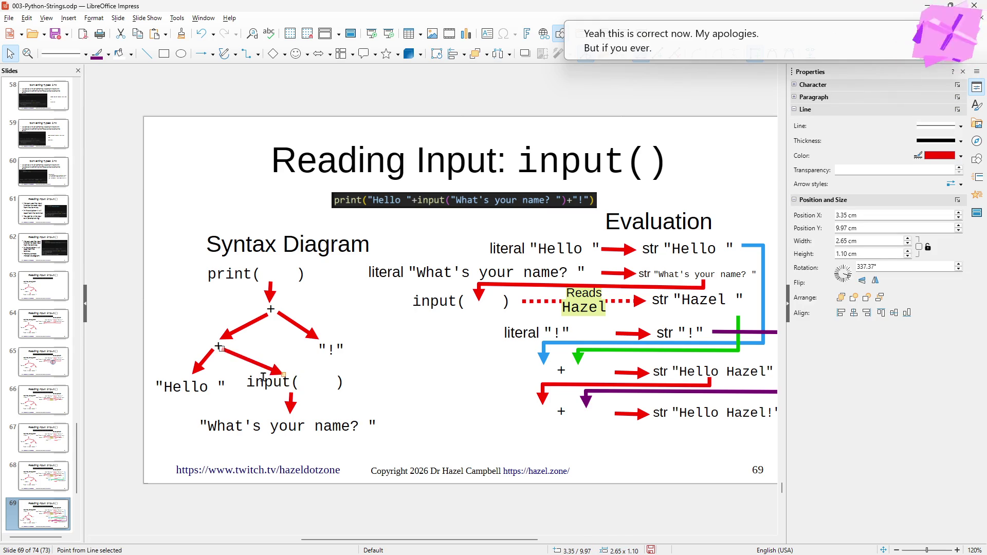
pyautogui.moveTo(220, 347)
pyautogui.mouseDown()
pyautogui.moveTo(231, 357)
pyautogui.moveTo(220, 347)
pyautogui.mouseUp()
pyautogui.click(393, 390)
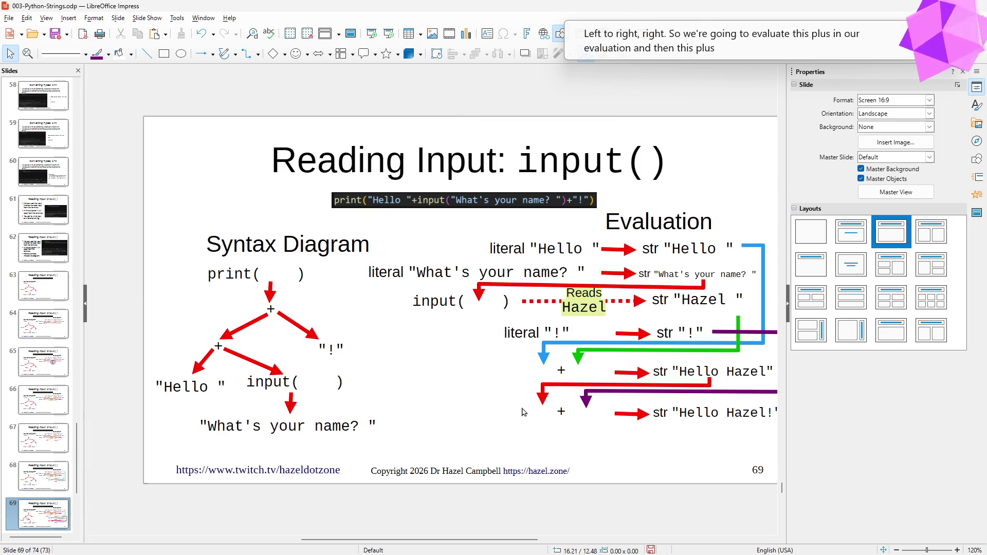
# Present from slide 69 and advance to slide 71, the add-one-hundred program.
pyautogui.hotkey('shift', 'F5')
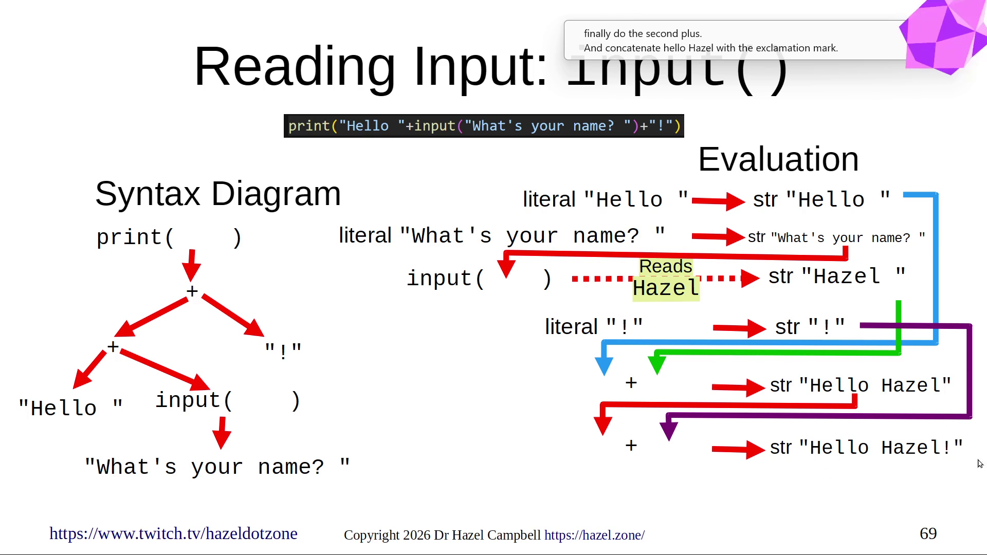
pyautogui.press('Right')
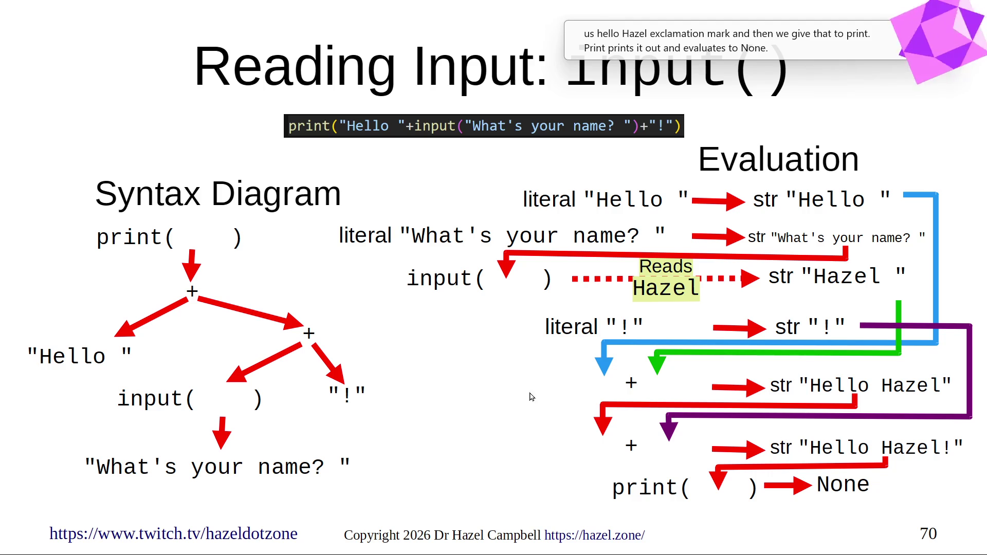
pyautogui.press('Right')
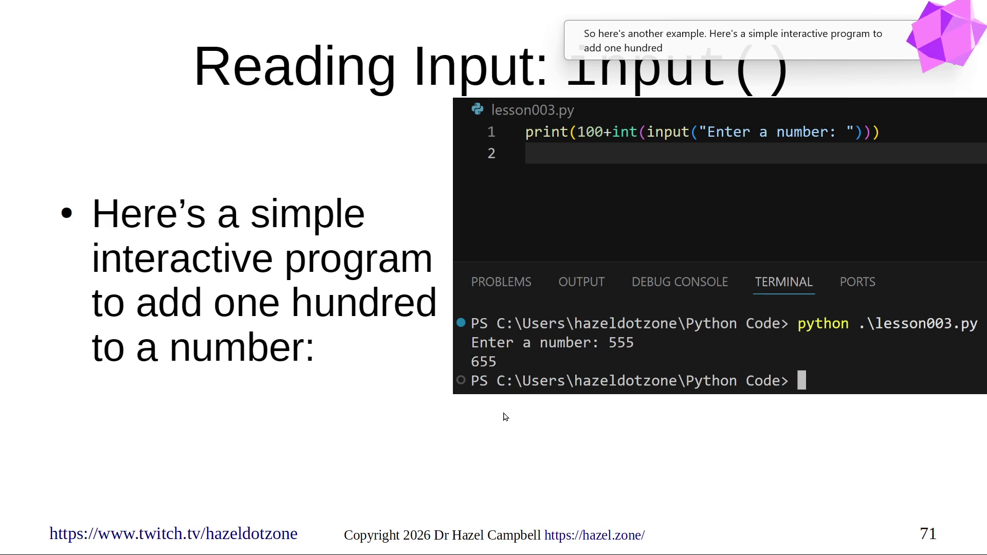
pyautogui.hotkey('alt', 'Tab')
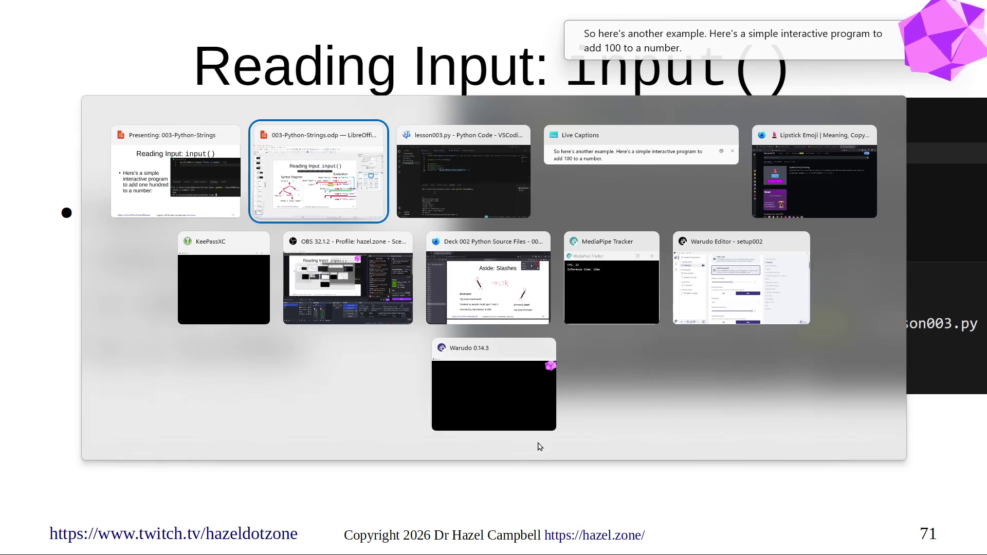
pyautogui.hotkey('alt', 'Tab')
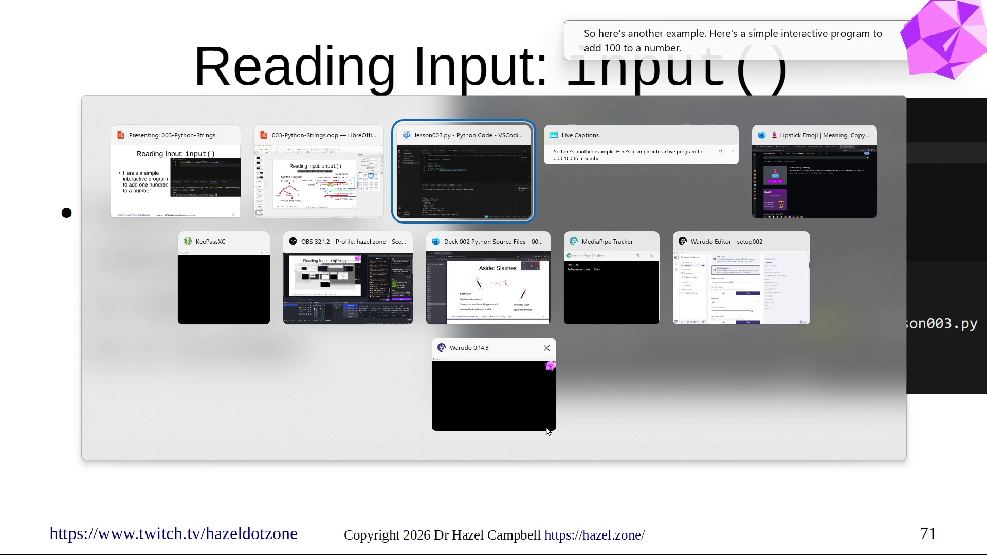
pyautogui.hotkey('alt', 'Tab')
pyautogui.hotkey('alt', 'Tab')
pyautogui.hotkey('alt', 'Tab')
pyautogui.hotkey('alt', 'Tab')
pyautogui.hotkey('alt', 'Tab')
pyautogui.hotkey('alt', 'Tab')
pyautogui.hotkey('alt', 'Tab')
pyautogui.hotkey('alt', 'Tab')
pyautogui.hotkey('alt', 'Tab')
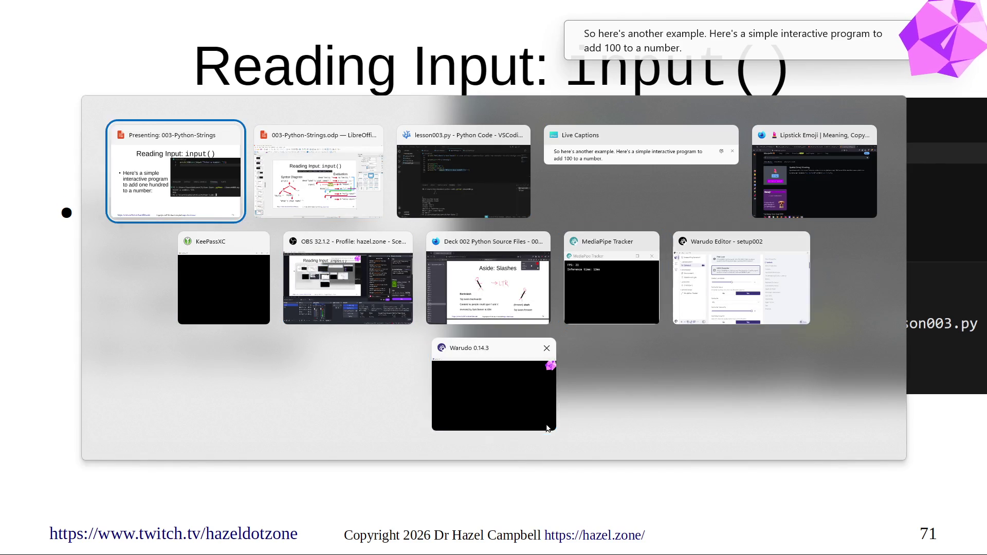
pyautogui.press('alt')
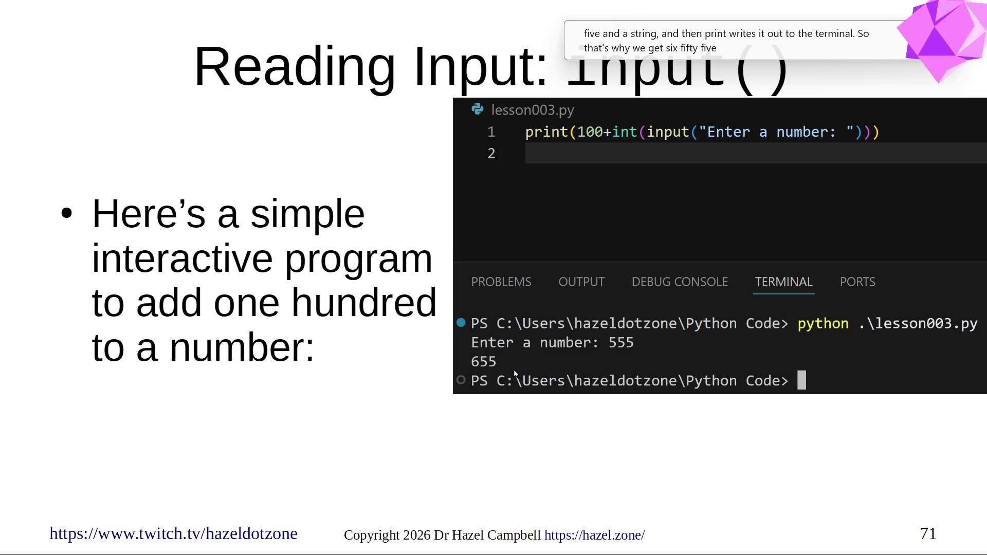
# Reveal the ValueError traceback example, advance to the end screen and step back.
pyautogui.click(301, 452)
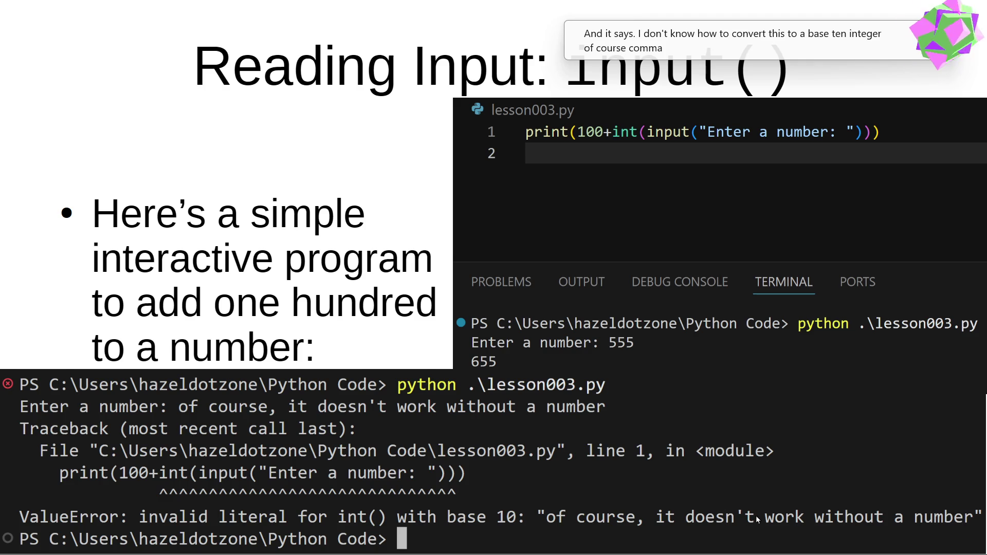
pyautogui.click(832, 488)
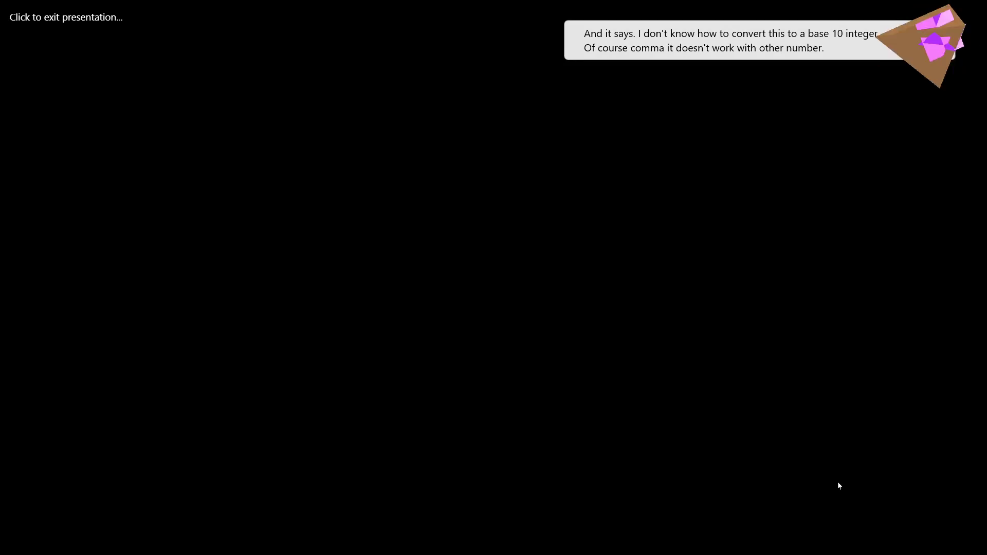
pyautogui.press('Left')
# Return from the end screen to the add-one-hundred slide with its traceback.
pyautogui.press('Escape')
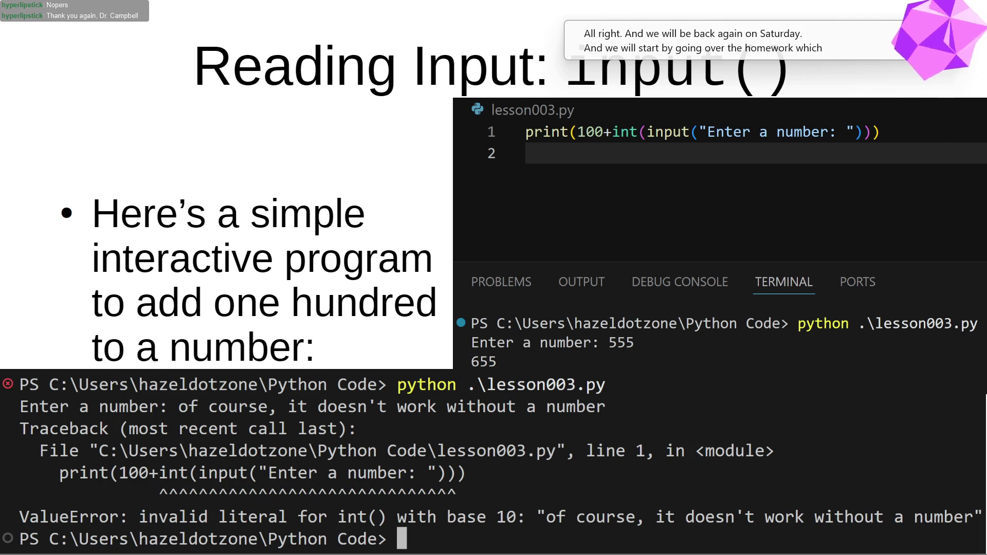
# End the slideshow on blank slide 73 and Alt+Tab over to the web browser.
pyautogui.hotkey('alt', 'Tab')
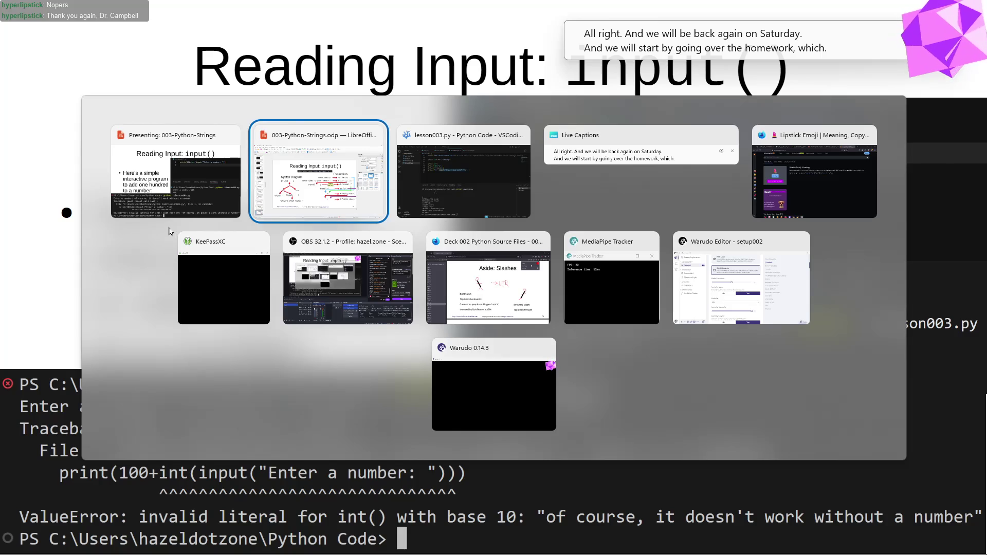
pyautogui.hotkey('alt', 'Tab')
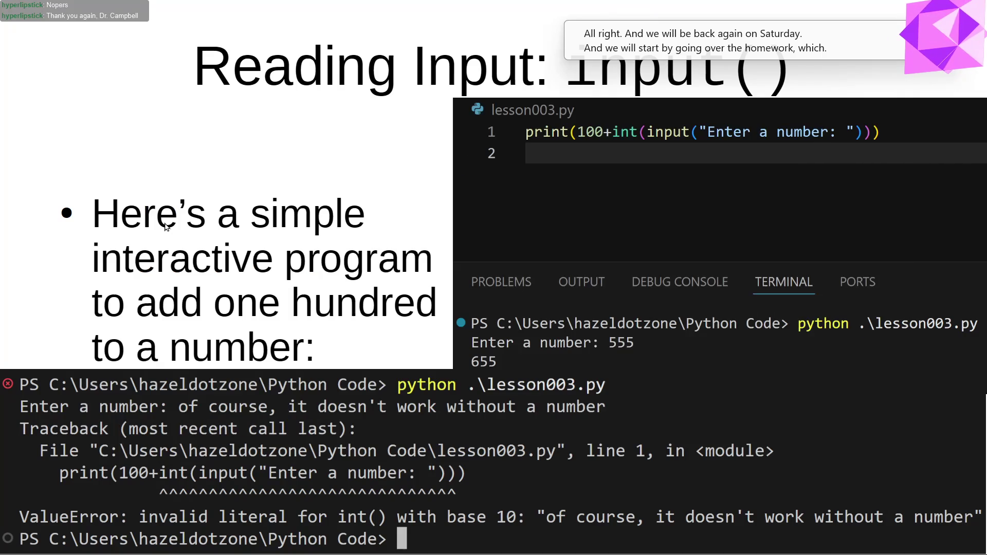
pyautogui.press('Right')
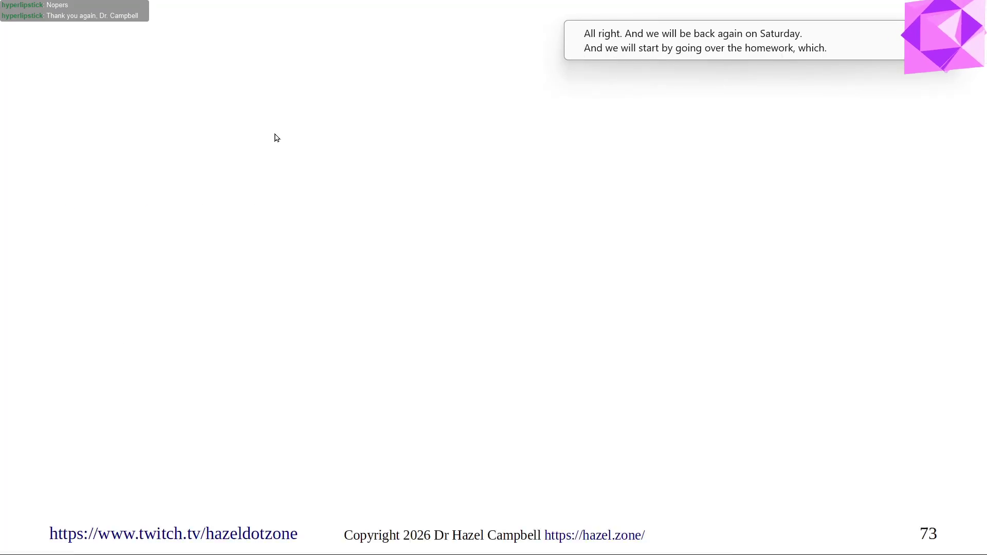
pyautogui.press('Escape')
pyautogui.hotkey('alt', 'Tab')
pyautogui.hotkey('alt', 'Tab')
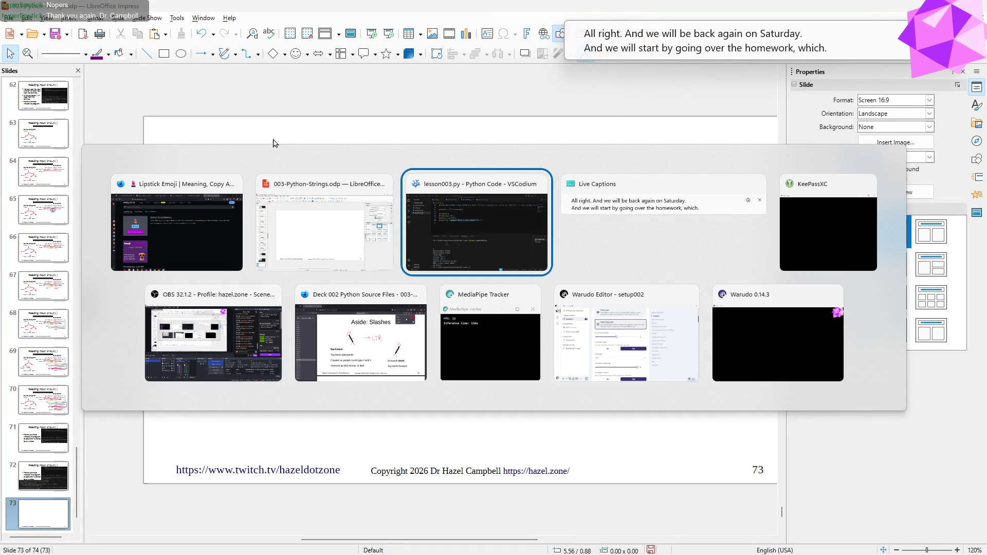
pyautogui.hotkey('alt', 'Tab')
pyautogui.hotkey('alt', 'Tab')
pyautogui.hotkey('alt', 'Tab')
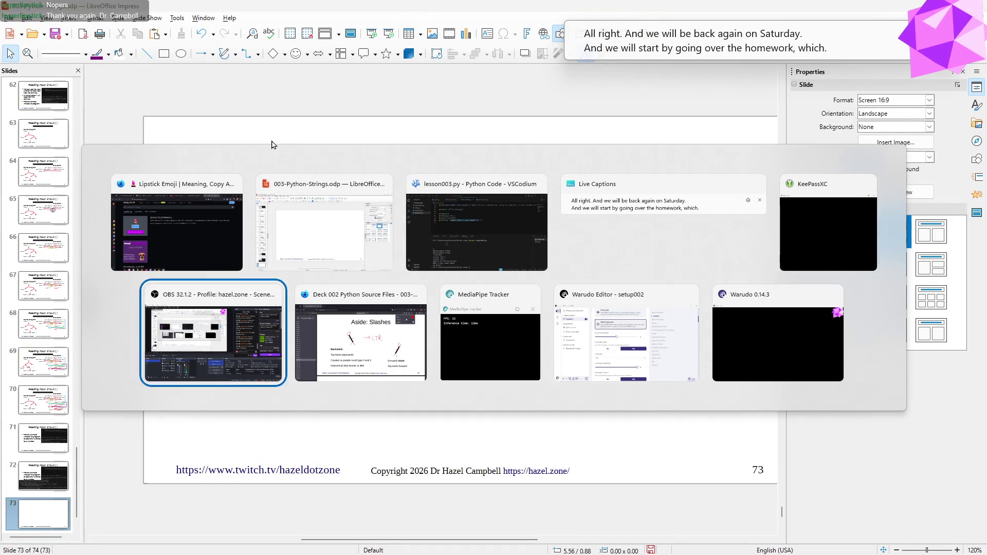
pyautogui.hotkey('alt', 'Tab')
# Open the hazel.zone Articles page from the Firefox New Tab shortcut.
pyautogui.click(122, 77)
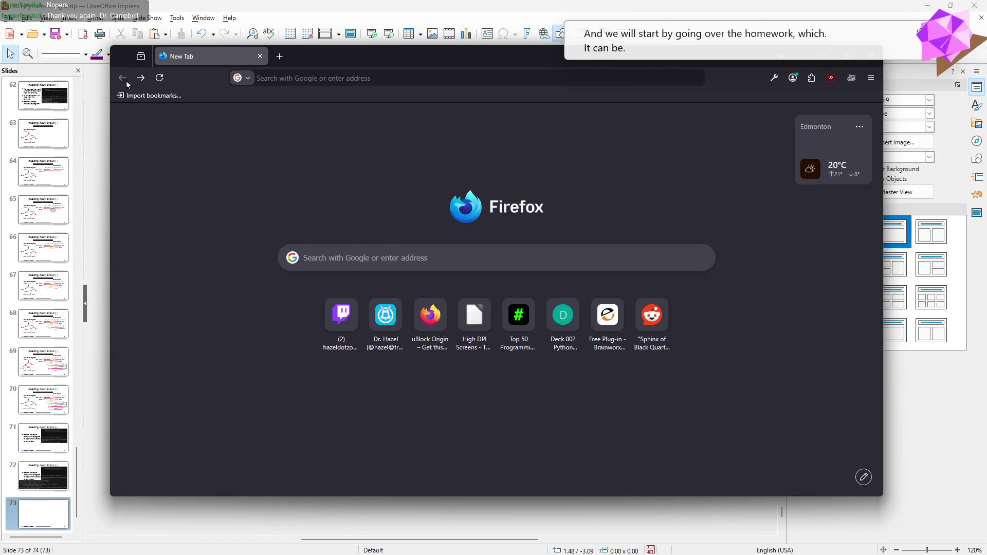
pyautogui.click(139, 79)
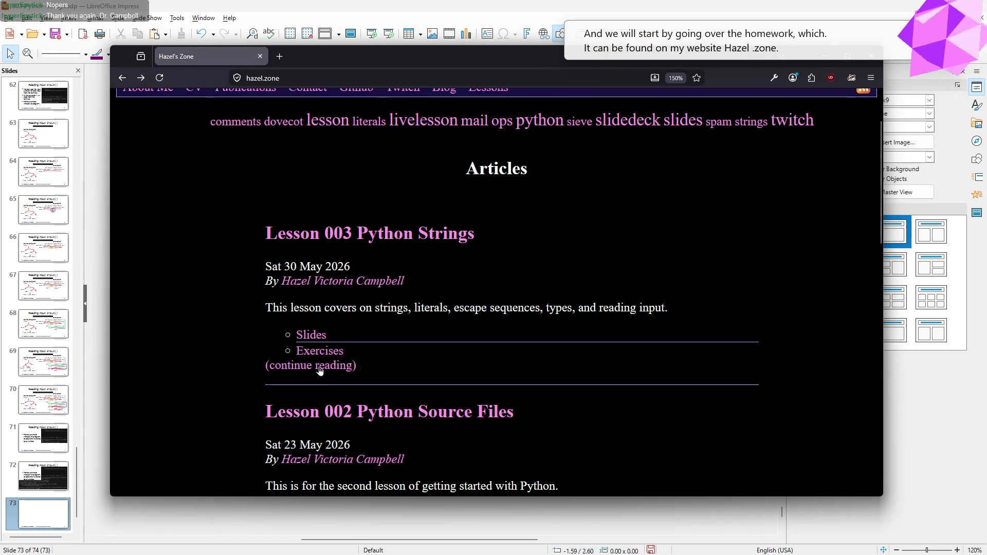